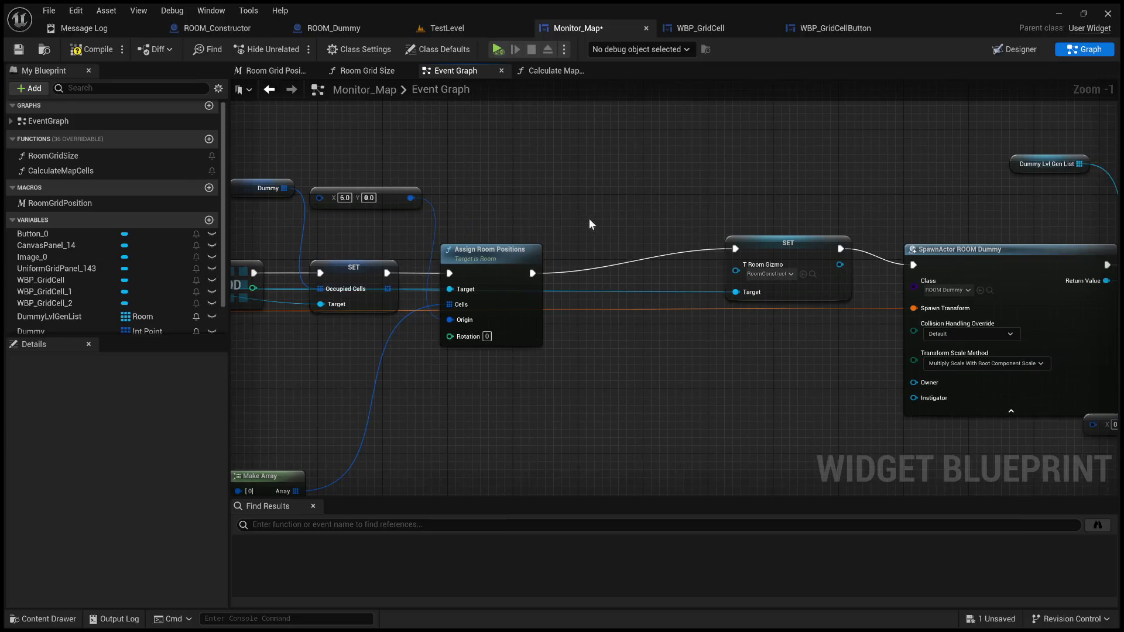
Wire Calculate Map Cells between Assign Room Positions and SET, with the spawned room and origin 6.0, 0.0
{"action": "left_click_drag", "start_coordinate": [532, 273], "coordinate": [588, 272]}
{"action": "left_click_drag", "start_coordinate": [660, 273], "coordinate": [735, 249]}
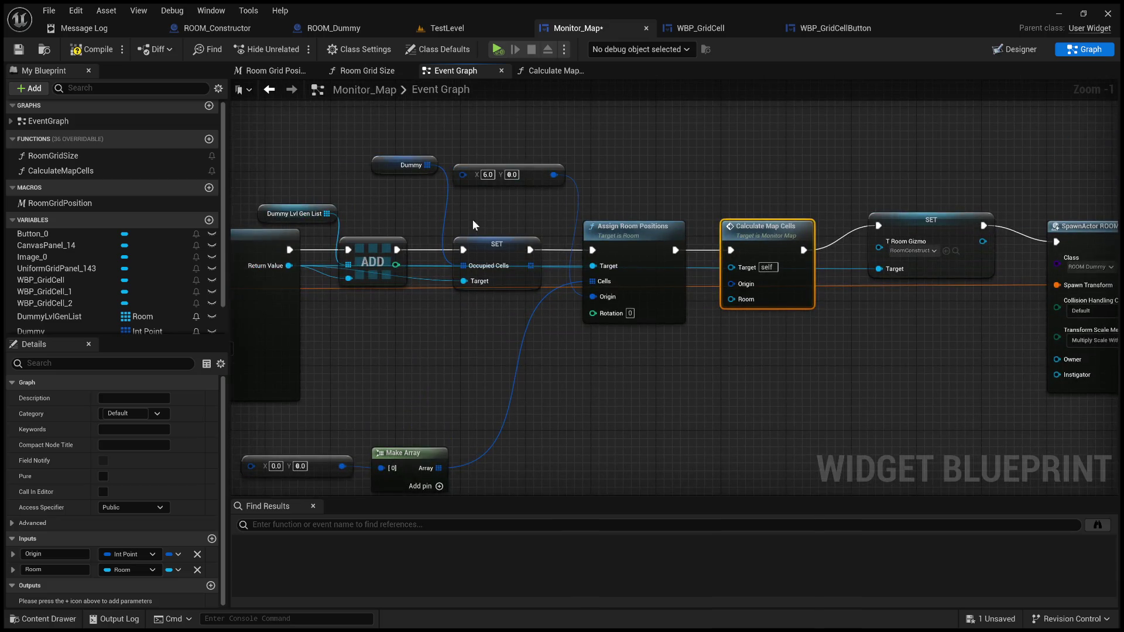
{"action": "mouse_move", "coordinate": [287, 266]}
{"action": "left_mouse_down"}
{"action": "mouse_move", "coordinate": [768, 312]}
{"action": "mouse_move", "coordinate": [731, 300]}
{"action": "left_mouse_up"}
{"action": "mouse_move", "coordinate": [554, 174]}
{"action": "left_mouse_down"}
{"action": "mouse_move", "coordinate": [715, 296]}
{"action": "mouse_move", "coordinate": [731, 284]}
{"action": "left_mouse_up"}
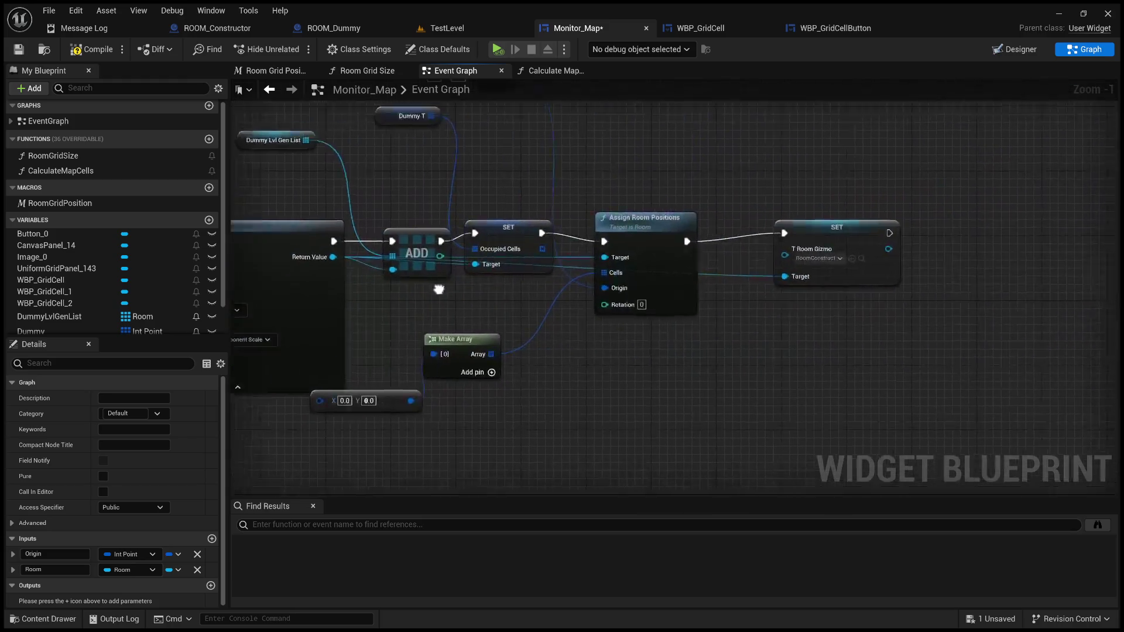
Paste a second Calculate Map Cells after SET, feeding it origin 6.0, 4.0 and the second spawned room
{"action": "key", "text": "ctrl+v"}
{"action": "left_click_drag", "start_coordinate": [786, 251], "coordinate": [843, 266]}
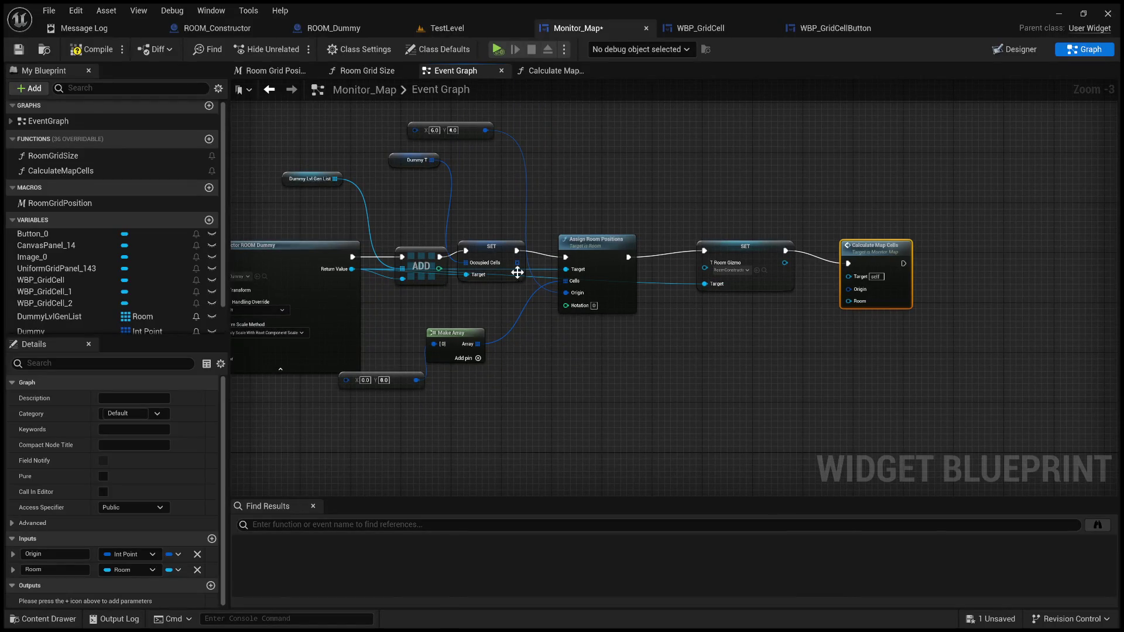
{"action": "mouse_move", "coordinate": [486, 131]}
{"action": "left_mouse_down"}
{"action": "mouse_move", "coordinate": [872, 300]}
{"action": "mouse_move", "coordinate": [862, 289]}
{"action": "left_mouse_up"}
{"action": "mouse_move", "coordinate": [352, 267]}
{"action": "left_mouse_down"}
{"action": "mouse_move", "coordinate": [404, 296]}
{"action": "mouse_move", "coordinate": [861, 304]}
{"action": "mouse_move", "coordinate": [849, 301]}
{"action": "left_mouse_up"}
{"action": "scroll", "coordinate": [685, 284], "scroll_direction": "down", "scroll_amount": 3}
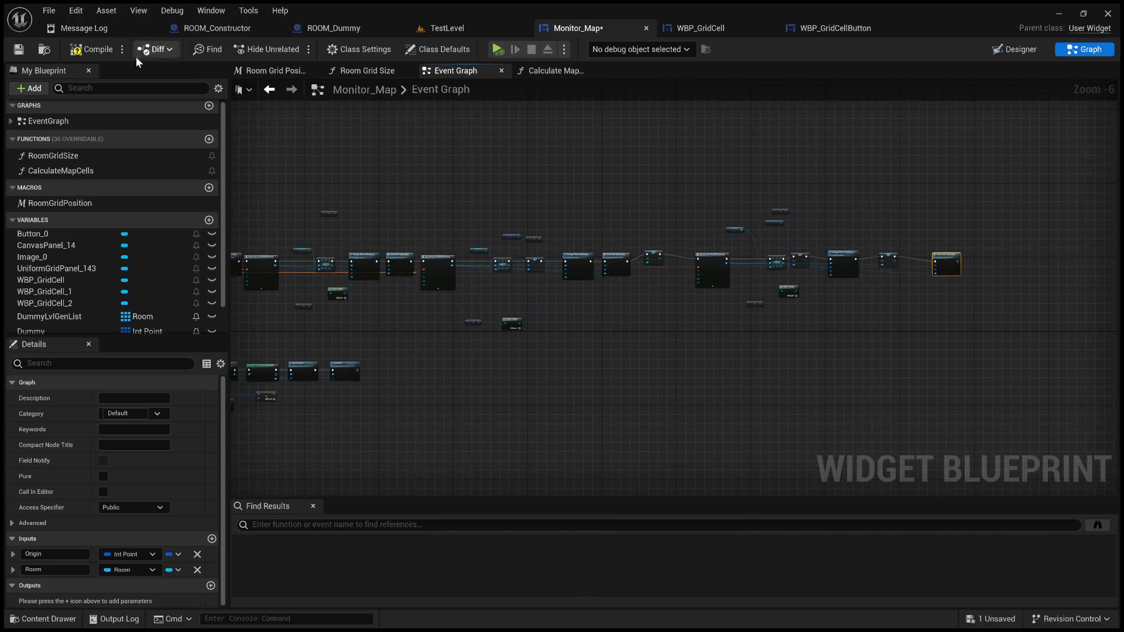
Review the Print String, For Each Loop and cell-button nodes, then save everything from TestLevel
{"action": "scroll", "coordinate": [605, 236], "scroll_direction": "up", "scroll_amount": 4}
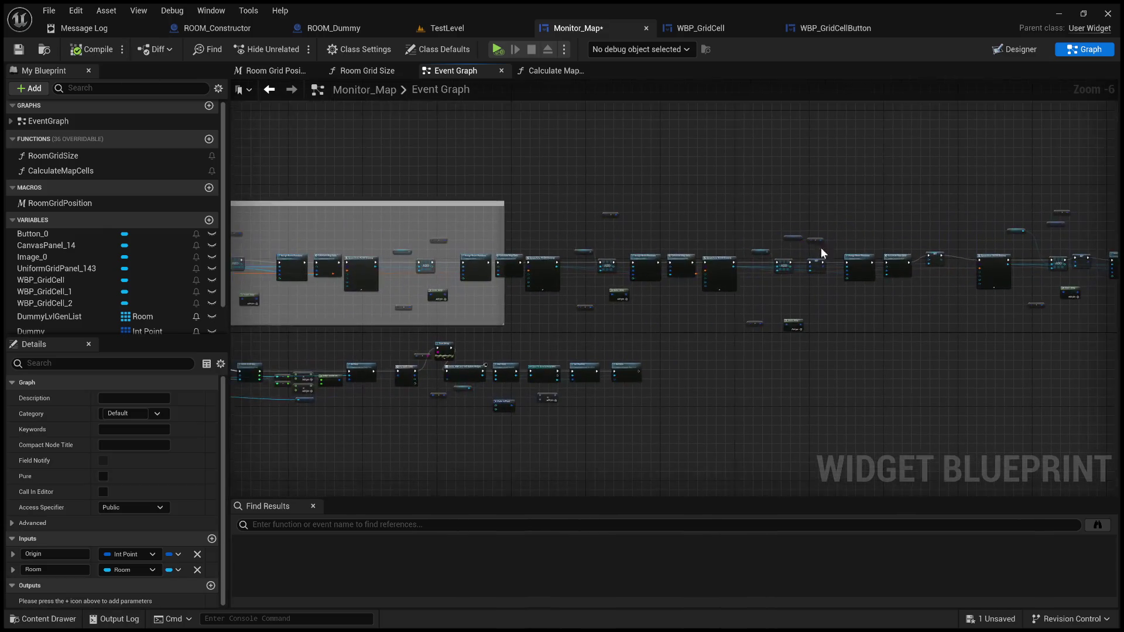
{"action": "mouse_move", "coordinate": [421, 205]}
{"action": "left_mouse_down"}
{"action": "mouse_move", "coordinate": [574, 206]}
{"action": "mouse_move", "coordinate": [435, 181]}
{"action": "mouse_move", "coordinate": [211, 193]}
{"action": "left_mouse_up"}
{"action": "left_click_drag", "start_coordinate": [702, 234], "coordinate": [410, 258]}
{"action": "left_click_drag", "start_coordinate": [552, 220], "coordinate": [782, 261]}
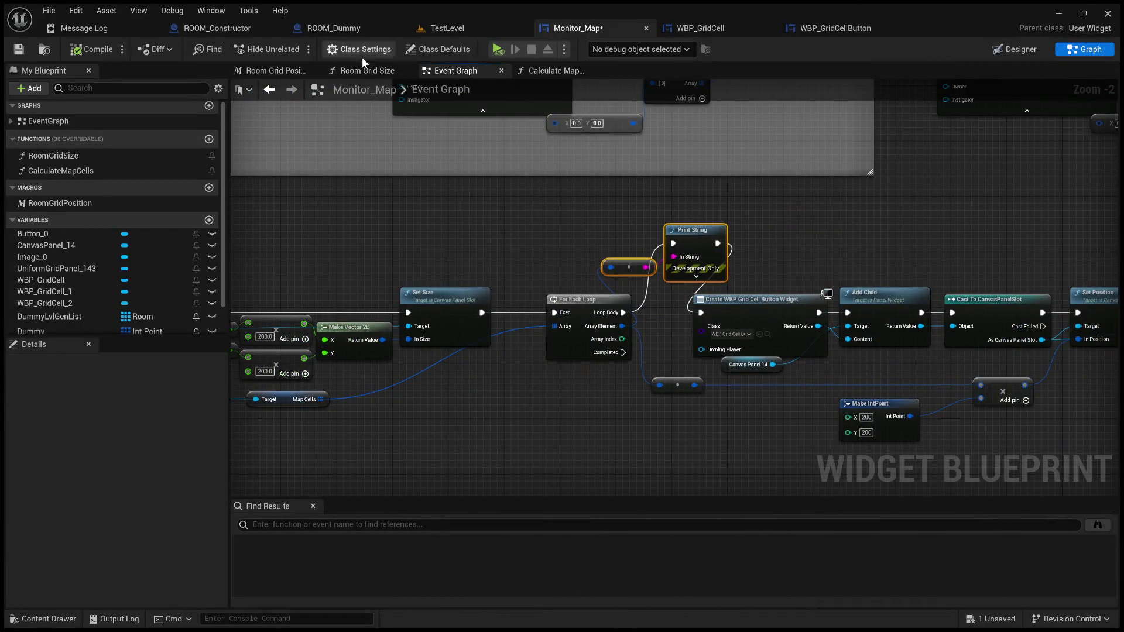
{"action": "left_click", "coordinate": [451, 33]}
{"action": "key", "text": "ctrl+shift+s"}
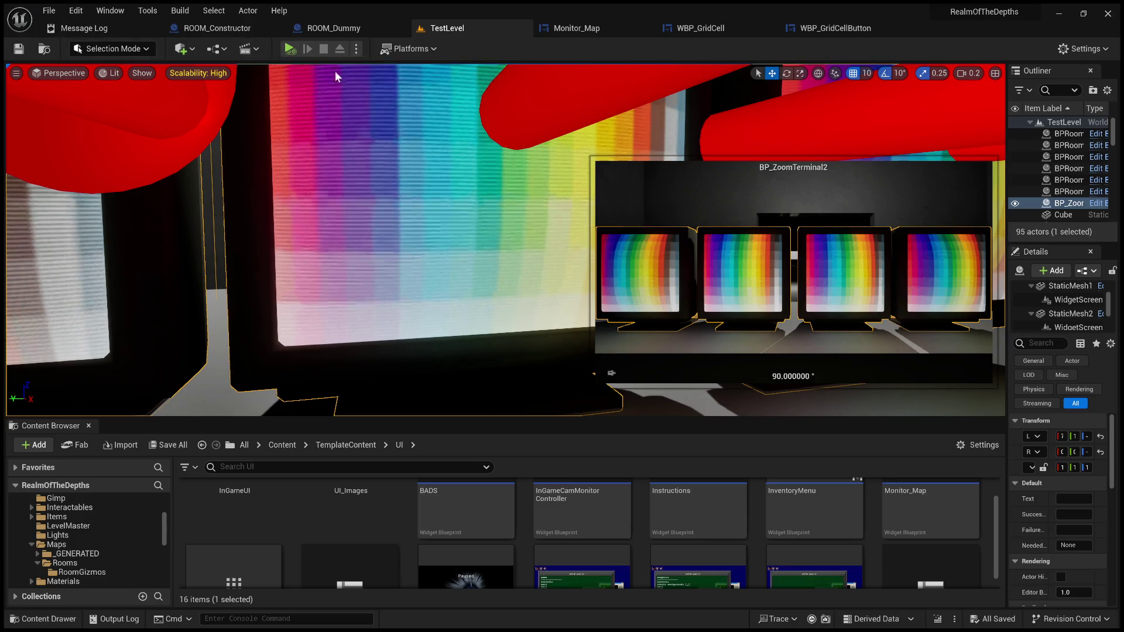
{"action": "left_click", "coordinate": [290, 49]}
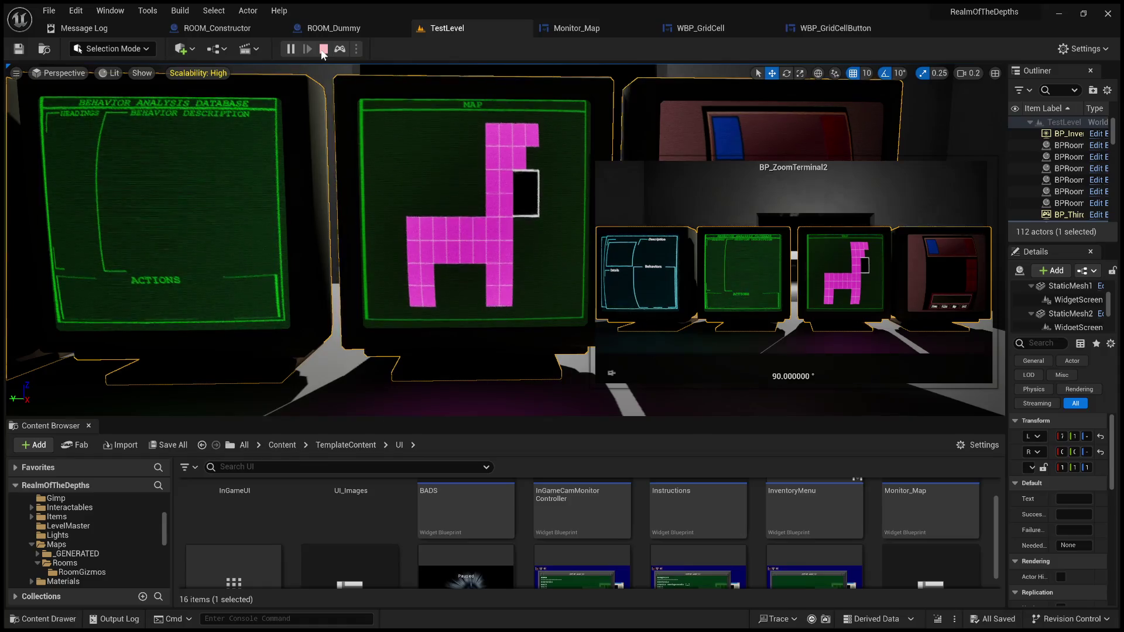
{"action": "left_click", "coordinate": [323, 50]}
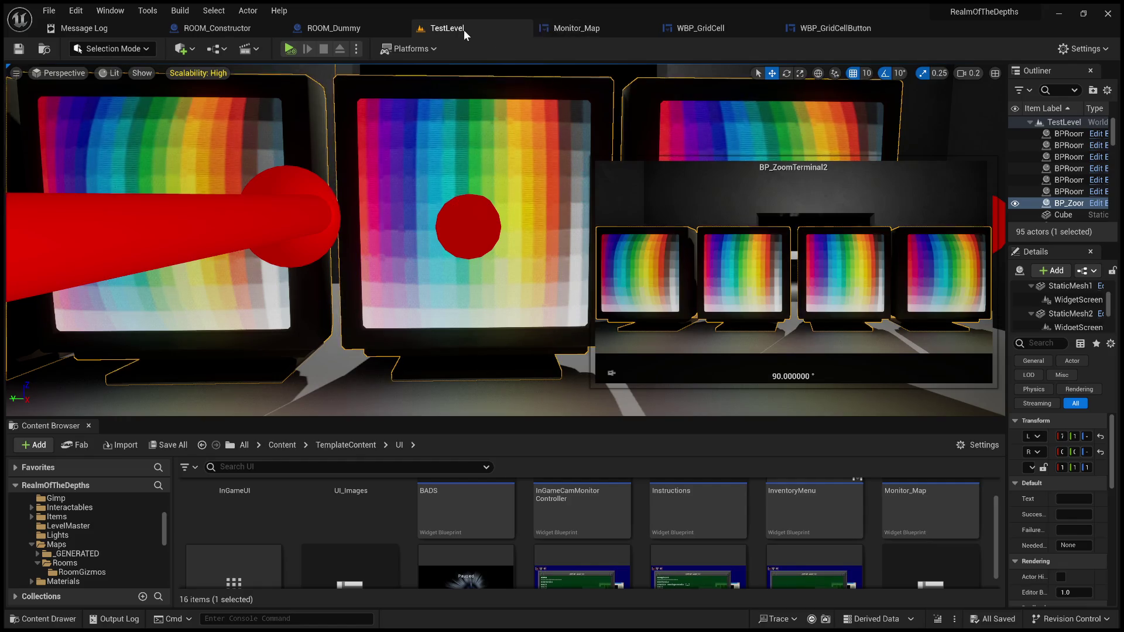
Open the WBP_GridCell designer, briefly checking the WBP_GridCellButton event graph
{"action": "left_click", "coordinate": [718, 30]}
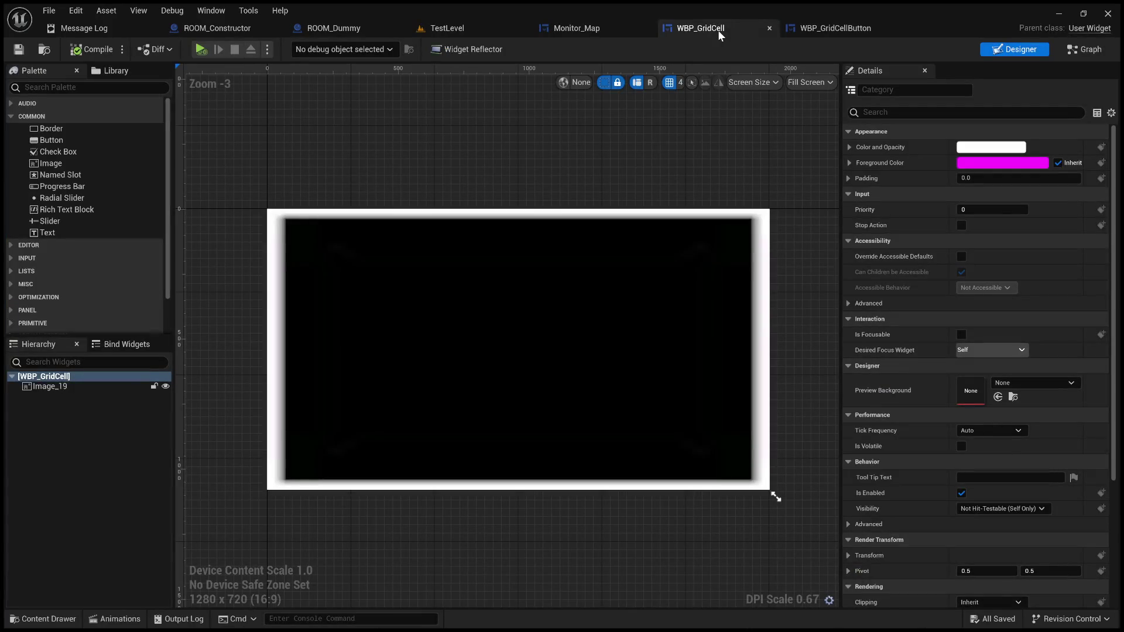
{"action": "left_click", "coordinate": [818, 29]}
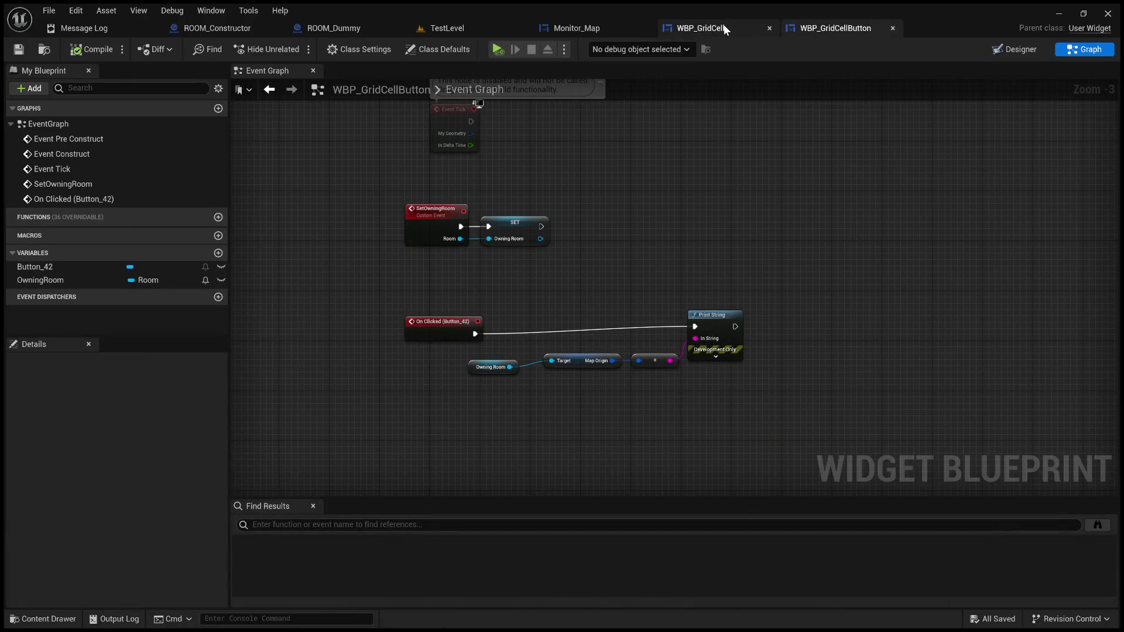
{"action": "left_click", "coordinate": [654, 24]}
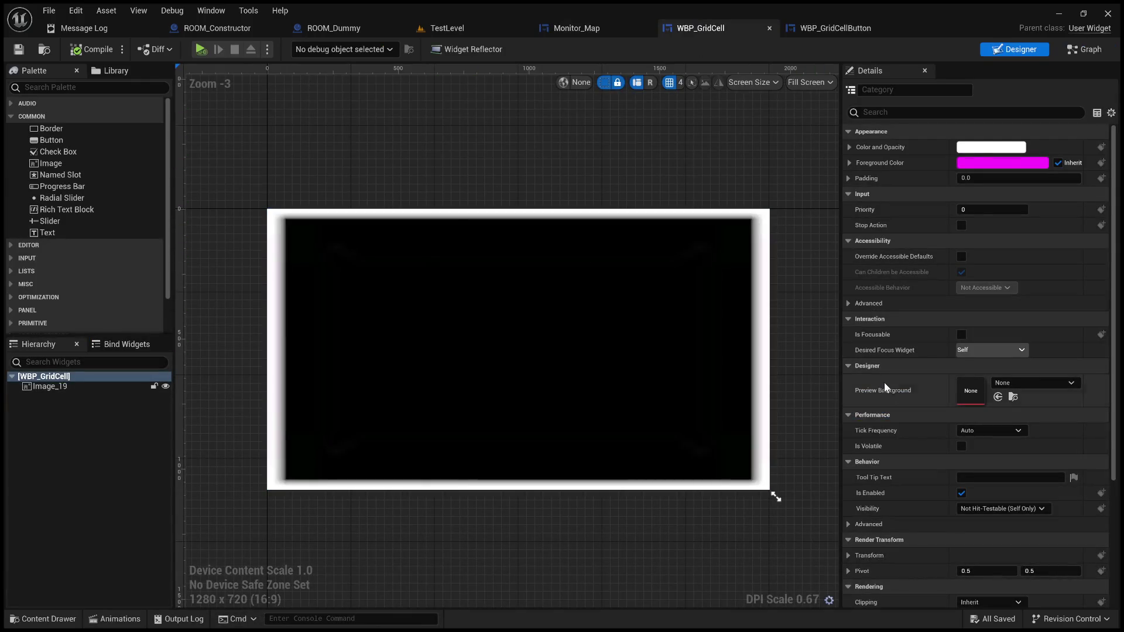
{"action": "scroll", "coordinate": [898, 422], "scroll_direction": "down", "scroll_amount": 3}
{"action": "scroll", "coordinate": [869, 446], "scroll_direction": "down", "scroll_amount": 3}
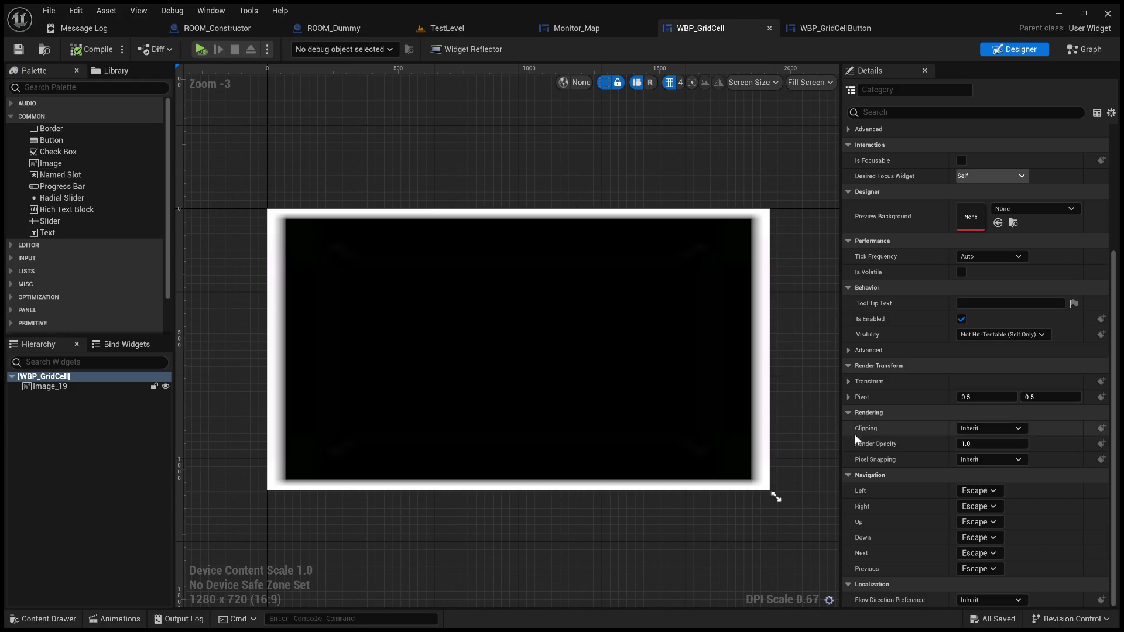
Set WBP_GridCell's render transform Scale Y to -1.0, then compile and save it
{"action": "left_click", "coordinate": [849, 381]}
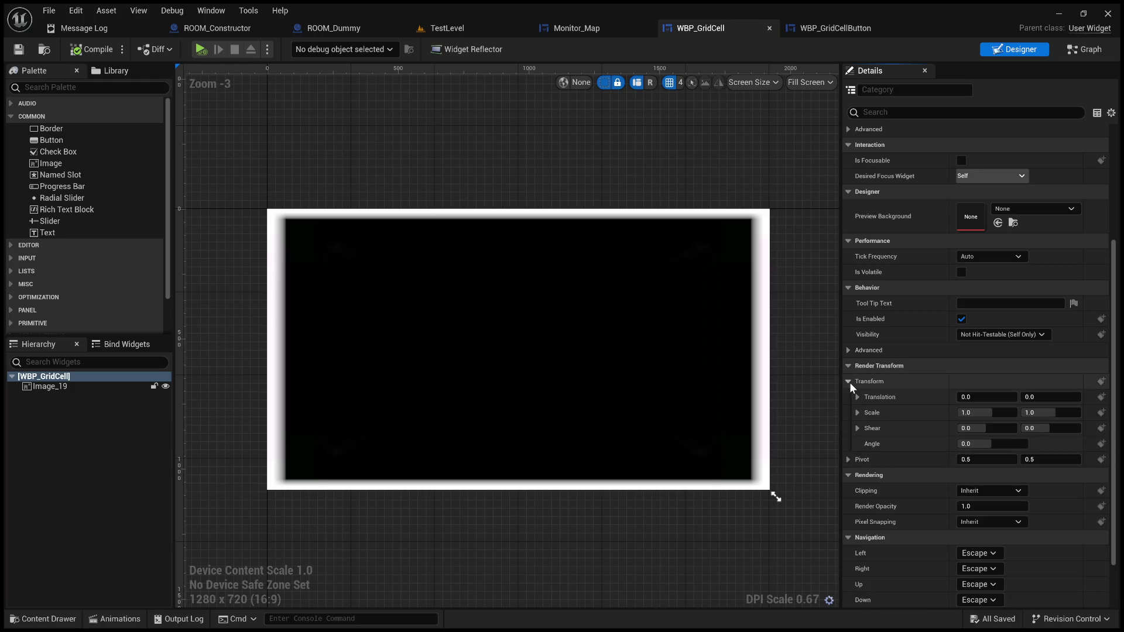
{"action": "left_click", "coordinate": [969, 413]}
{"action": "left_click", "coordinate": [1037, 413]}
{"action": "type", "text": "-1"}
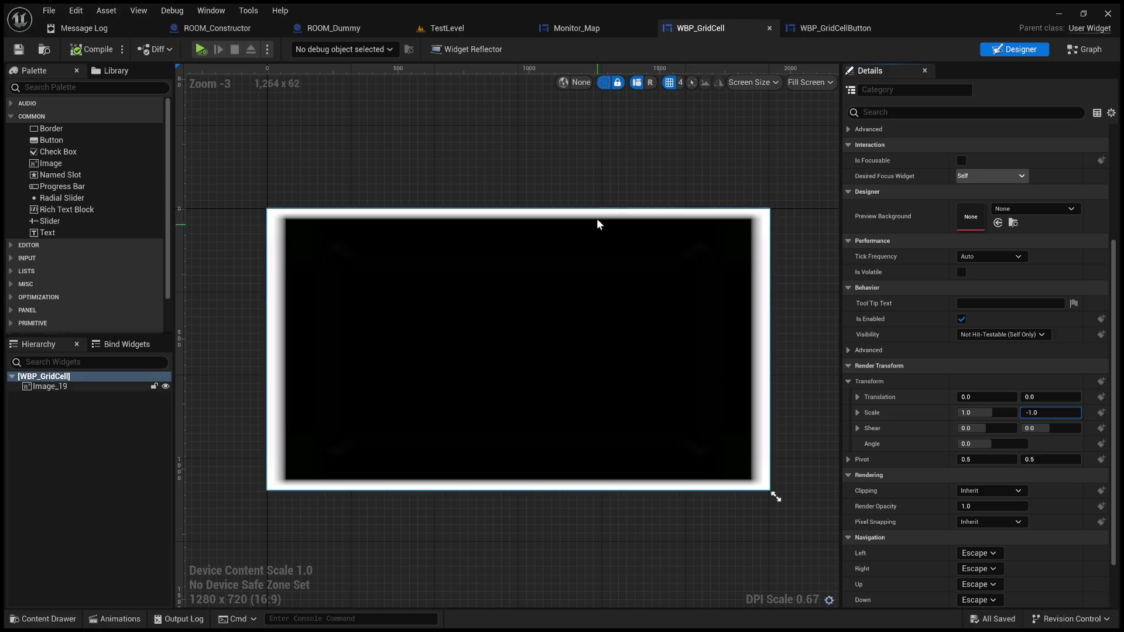
{"action": "left_click", "coordinate": [615, 165]}
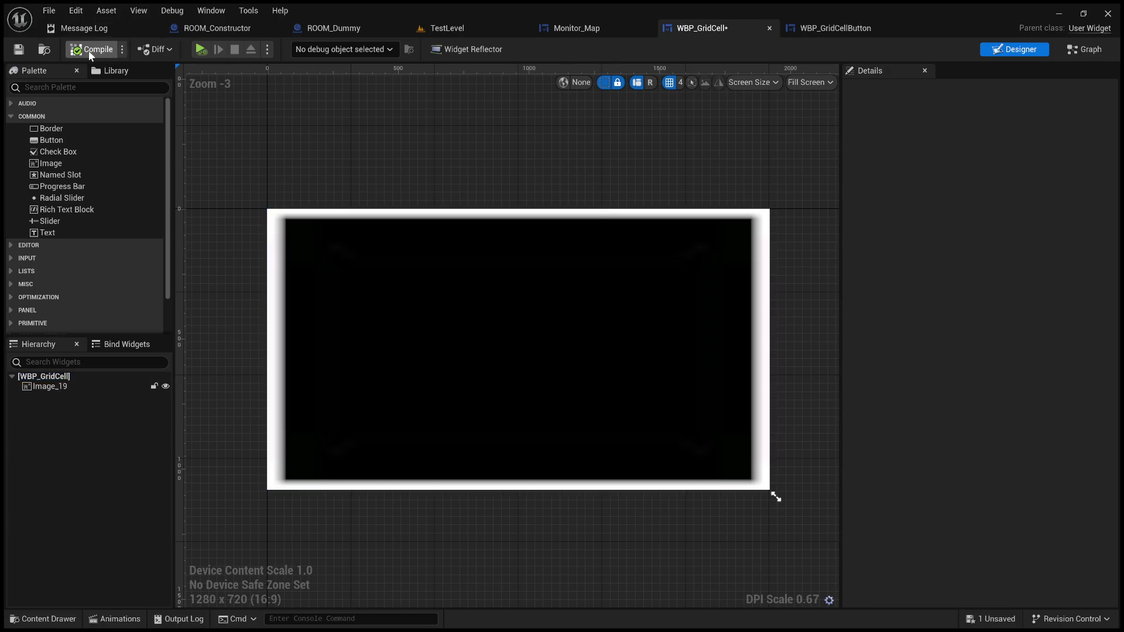
{"action": "left_click", "coordinate": [27, 55]}
{"action": "left_click", "coordinate": [454, 34]}
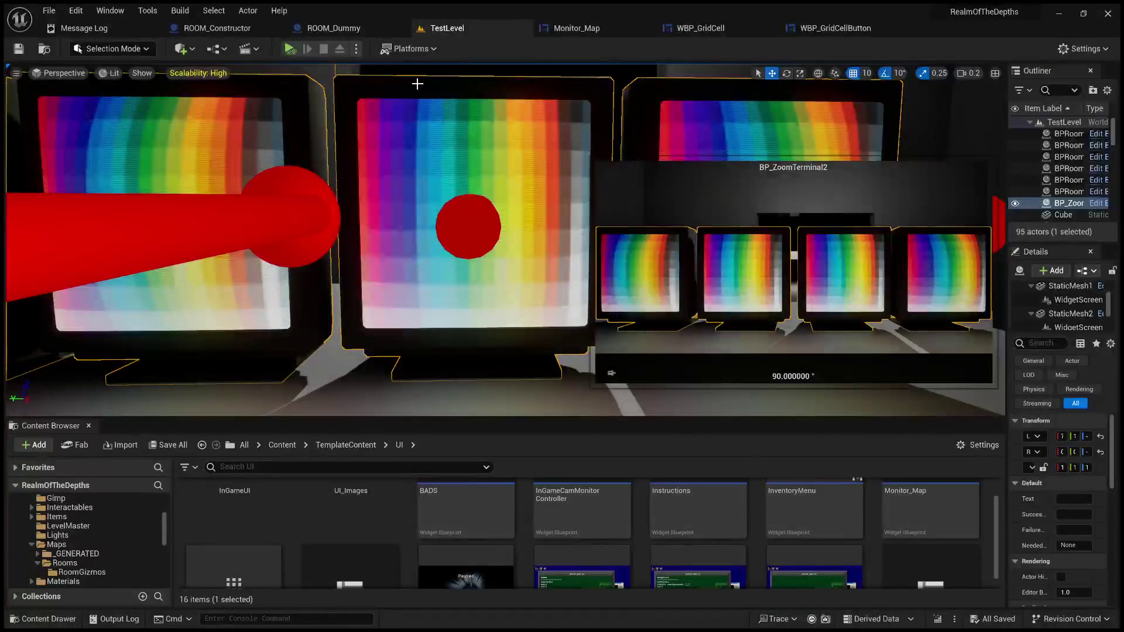
{"action": "left_click", "coordinate": [290, 49]}
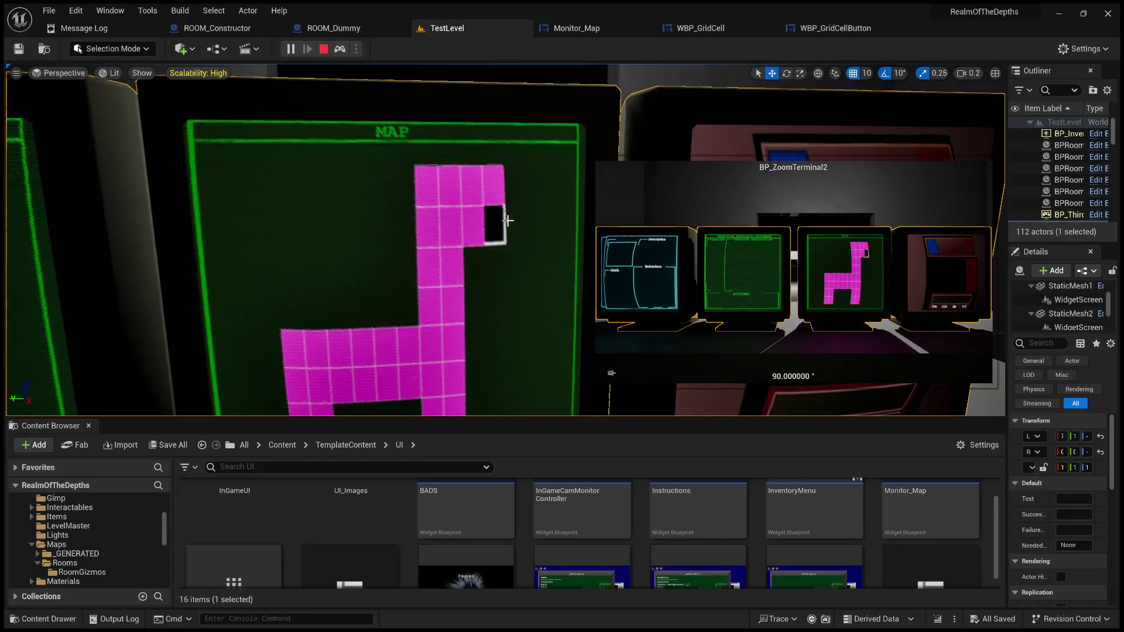
{"action": "key", "text": "shift+F1"}
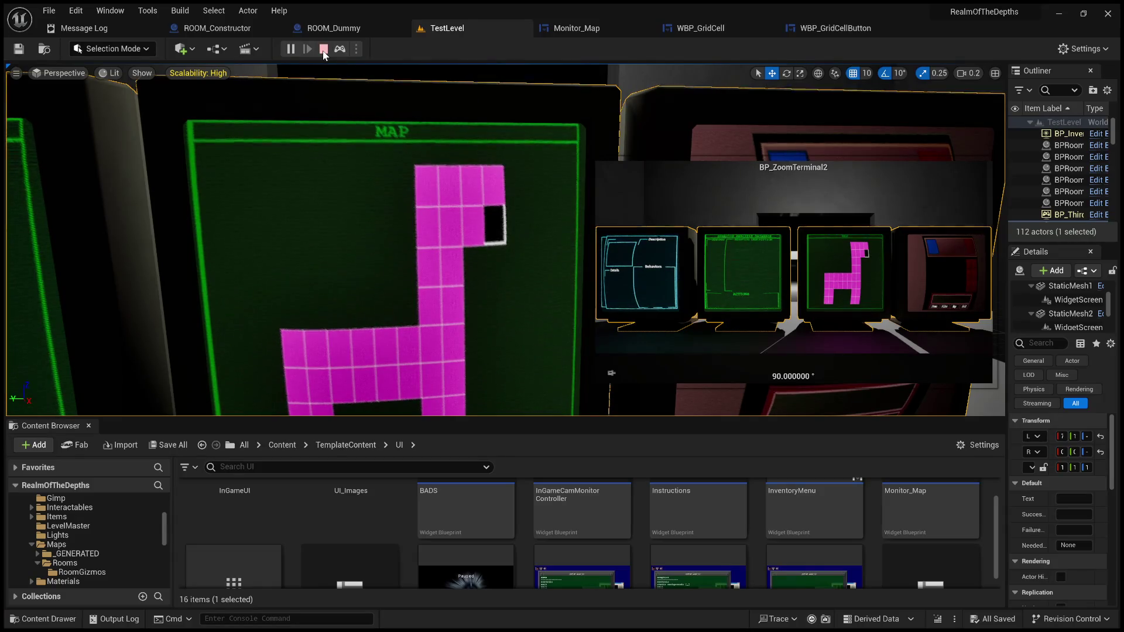
{"action": "key", "text": "shift+F1"}
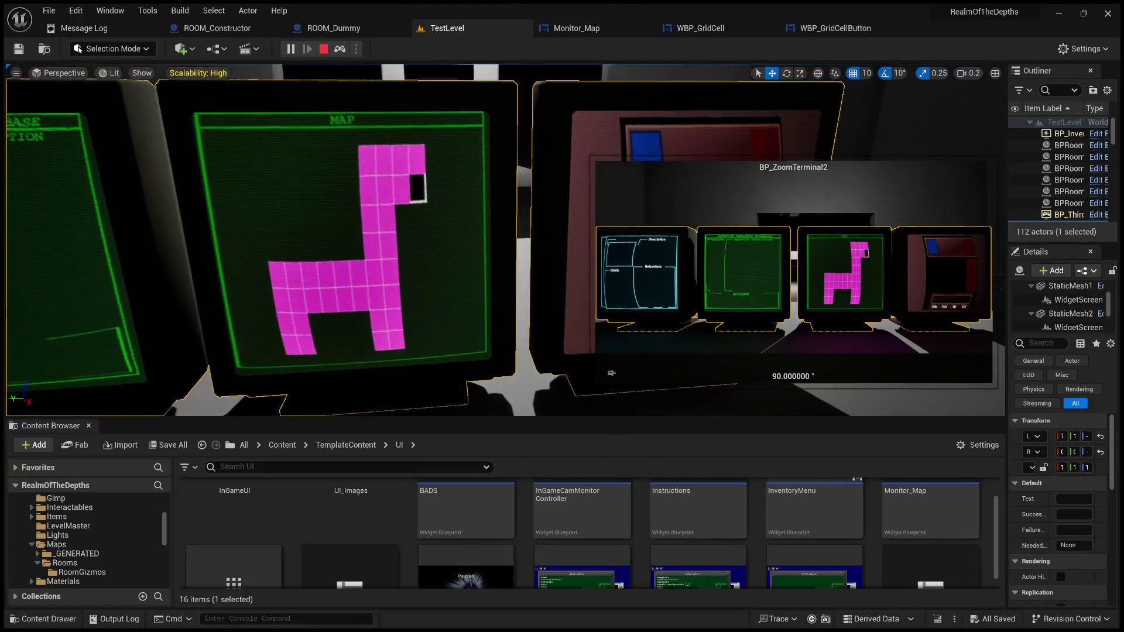
{"action": "left_click", "coordinate": [323, 50]}
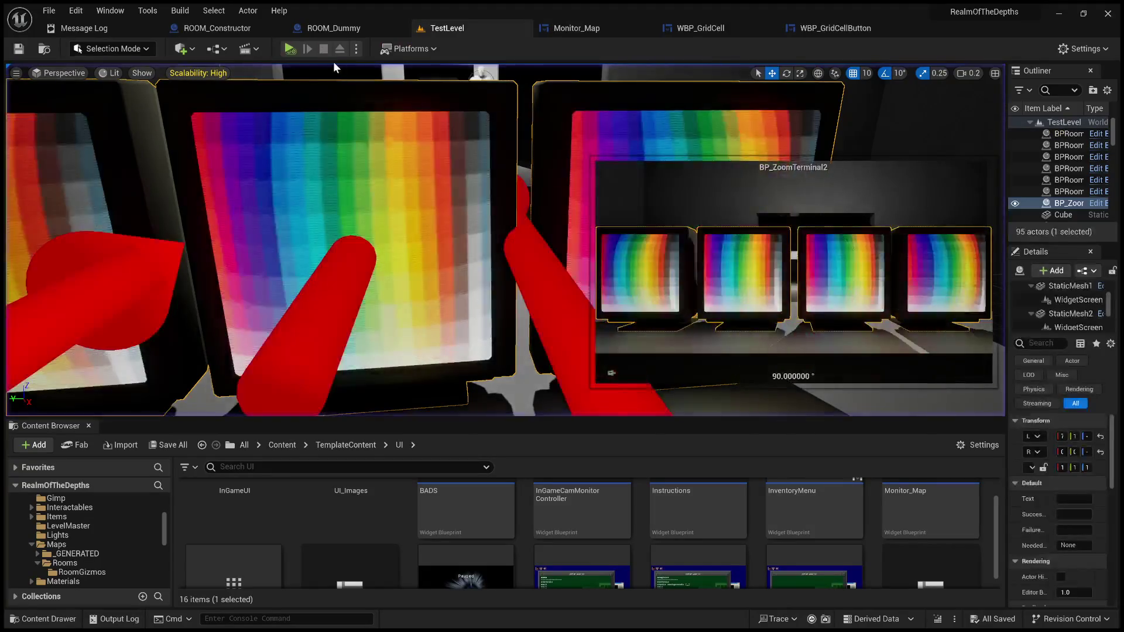
In Monitor_Map's Event Graph, survey the Set Size, room setup and SpawnActor nodes
{"action": "left_click", "coordinate": [605, 30]}
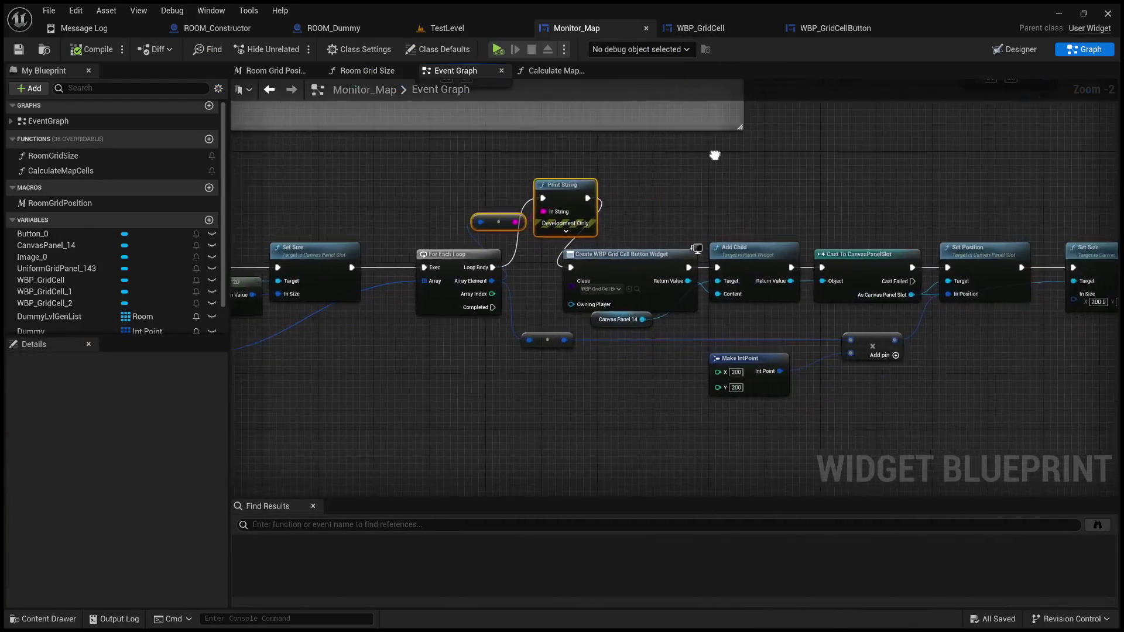
{"action": "left_click_drag", "start_coordinate": [715, 155], "coordinate": [864, 161]}
{"action": "mouse_move", "coordinate": [861, 207]}
{"action": "left_mouse_down"}
{"action": "mouse_move", "coordinate": [433, 179]}
{"action": "mouse_move", "coordinate": [627, 176]}
{"action": "mouse_move", "coordinate": [737, 214]}
{"action": "mouse_move", "coordinate": [812, 214]}
{"action": "mouse_move", "coordinate": [490, 397]}
{"action": "mouse_move", "coordinate": [387, 431]}
{"action": "left_mouse_up"}
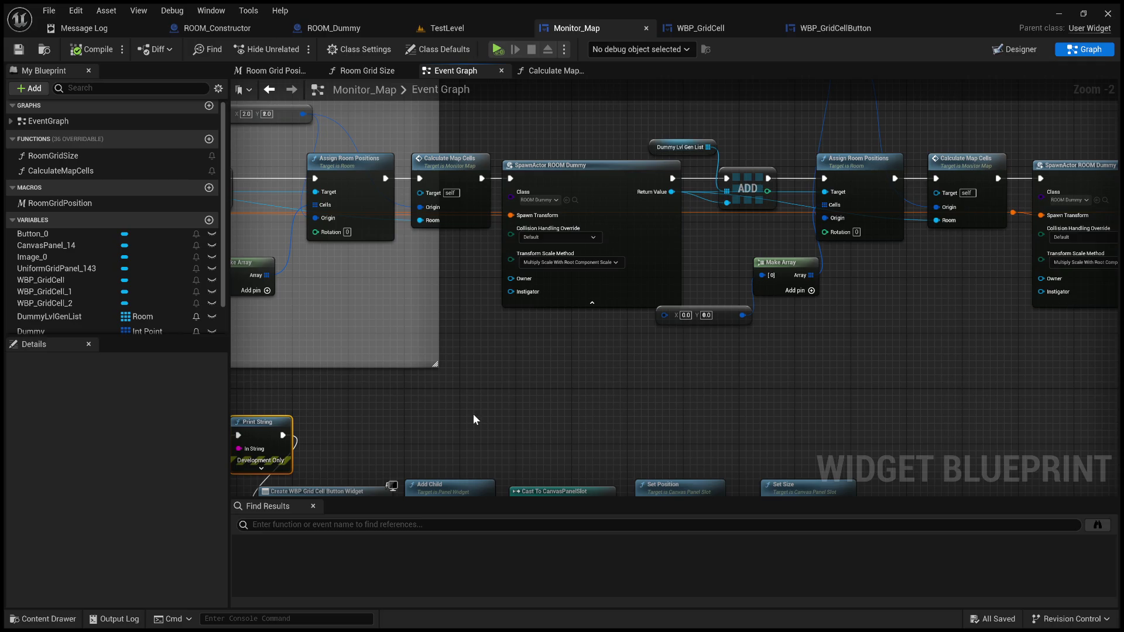
{"action": "left_click_drag", "start_coordinate": [724, 417], "coordinate": [281, 447]}
{"action": "mouse_move", "coordinate": [876, 342]}
{"action": "left_mouse_down"}
{"action": "mouse_move", "coordinate": [677, 398]}
{"action": "mouse_move", "coordinate": [418, 363]}
{"action": "left_mouse_up"}
{"action": "mouse_move", "coordinate": [606, 384]}
{"action": "left_mouse_down"}
{"action": "mouse_move", "coordinate": [240, 397]}
{"action": "mouse_move", "coordinate": [377, 384]}
{"action": "left_mouse_up"}
{"action": "scroll", "coordinate": [573, 401], "scroll_direction": "up", "scroll_amount": 2}
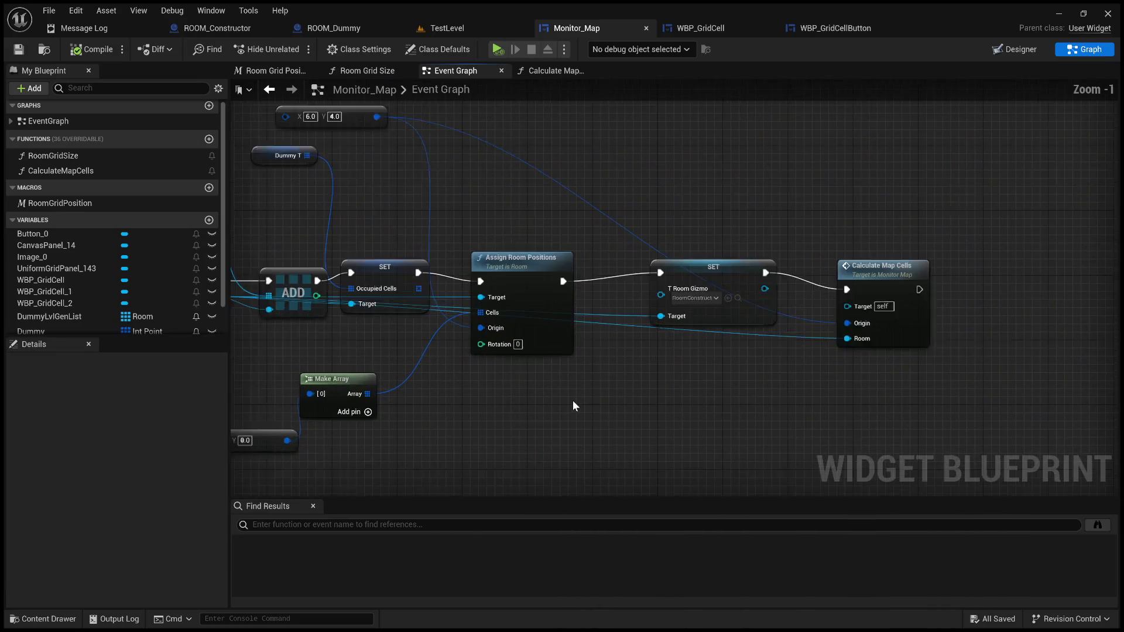
{"action": "mouse_move", "coordinate": [550, 391]}
{"action": "left_mouse_down"}
{"action": "mouse_move", "coordinate": [623, 431]}
{"action": "mouse_move", "coordinate": [824, 417]}
{"action": "left_mouse_up"}
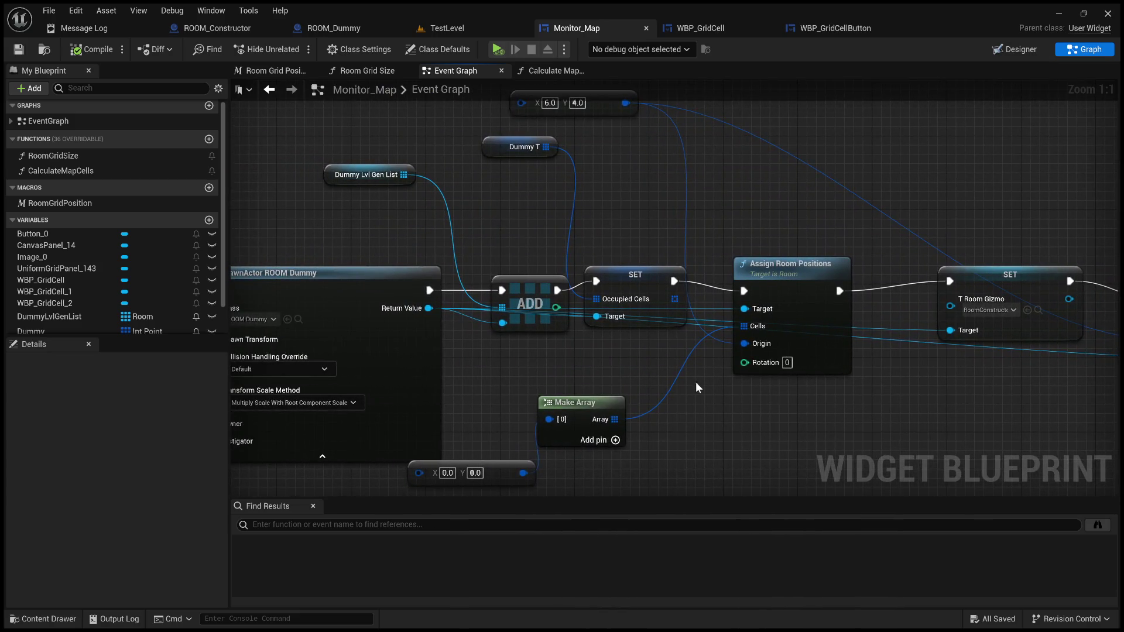
{"action": "mouse_move", "coordinate": [658, 364]}
{"action": "left_mouse_down"}
{"action": "mouse_move", "coordinate": [695, 367]}
{"action": "mouse_move", "coordinate": [164, 355]}
{"action": "mouse_move", "coordinate": [855, 340]}
{"action": "left_mouse_up"}
{"action": "scroll", "coordinate": [352, 355], "scroll_direction": "down", "scroll_amount": 2}
{"action": "scroll", "coordinate": [397, 347], "scroll_direction": "down", "scroll_amount": 1}
{"action": "scroll", "coordinate": [855, 338], "scroll_direction": "up", "scroll_amount": 2}
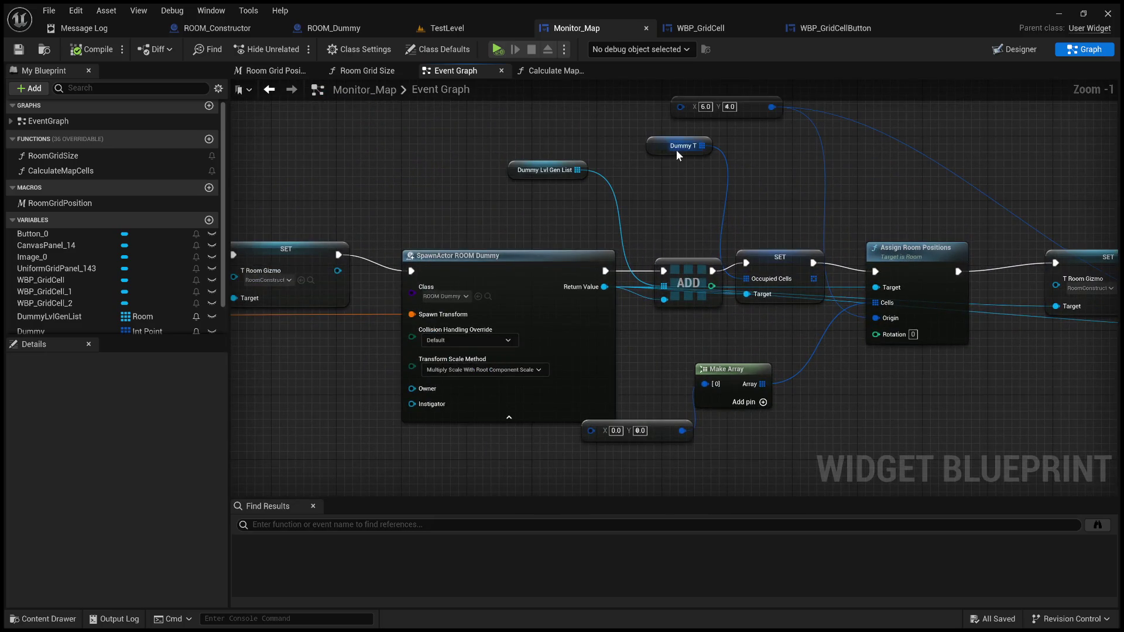
Select the Dummy T variable and review its twelve default grid coordinates in Details
{"action": "left_click", "coordinate": [660, 154]}
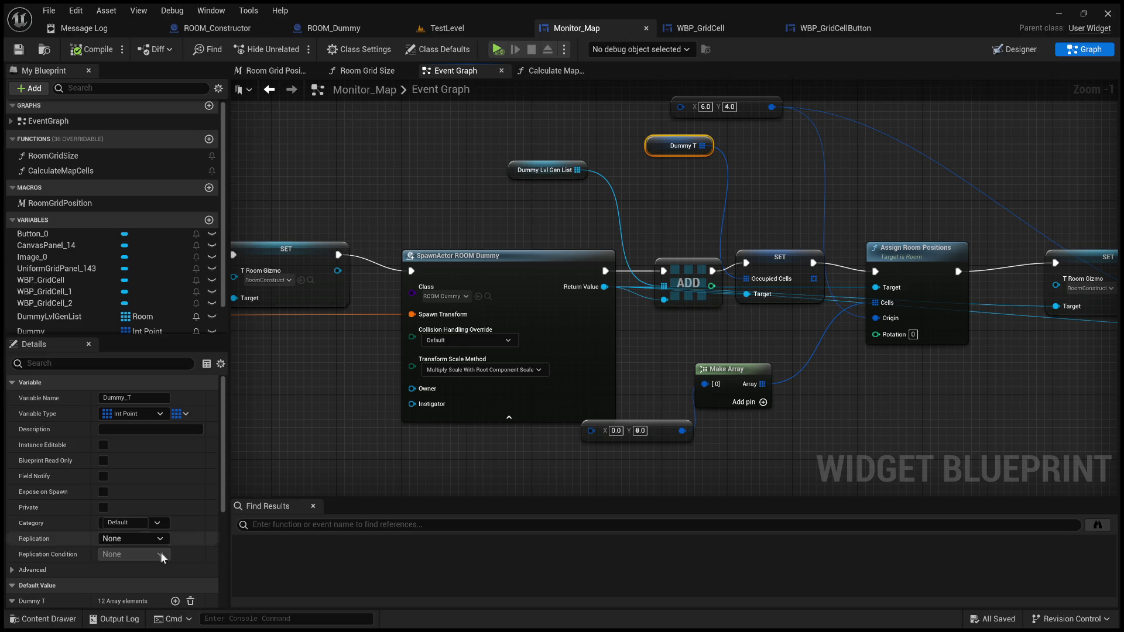
{"action": "scroll", "coordinate": [90, 572], "scroll_direction": "down", "scroll_amount": 5}
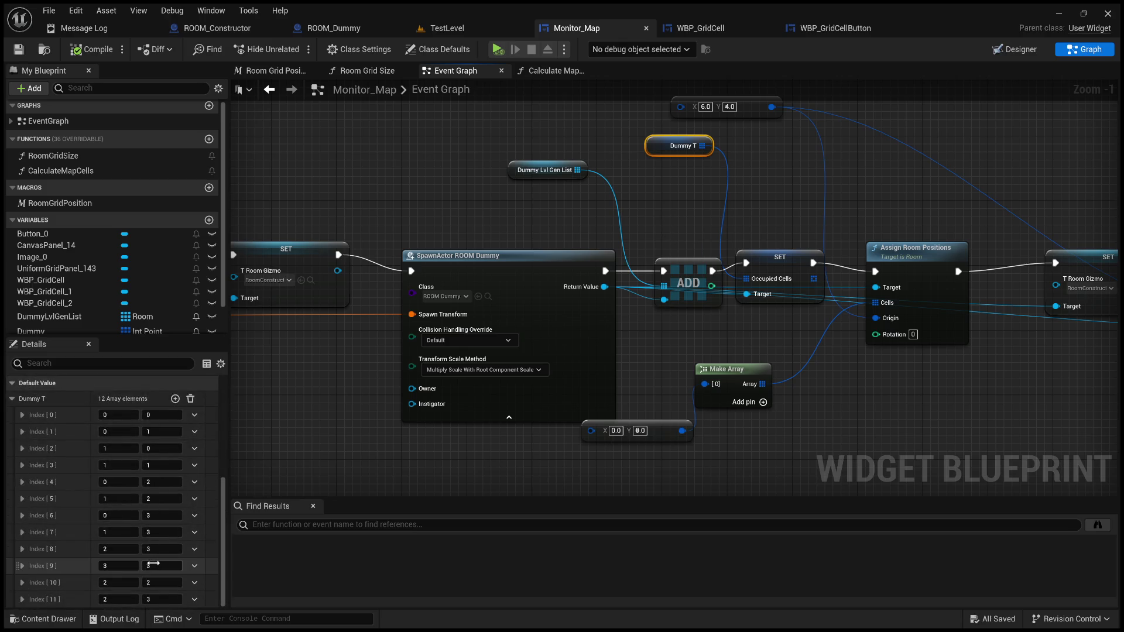
{"action": "scroll", "coordinate": [135, 556], "scroll_direction": "up", "scroll_amount": 2}
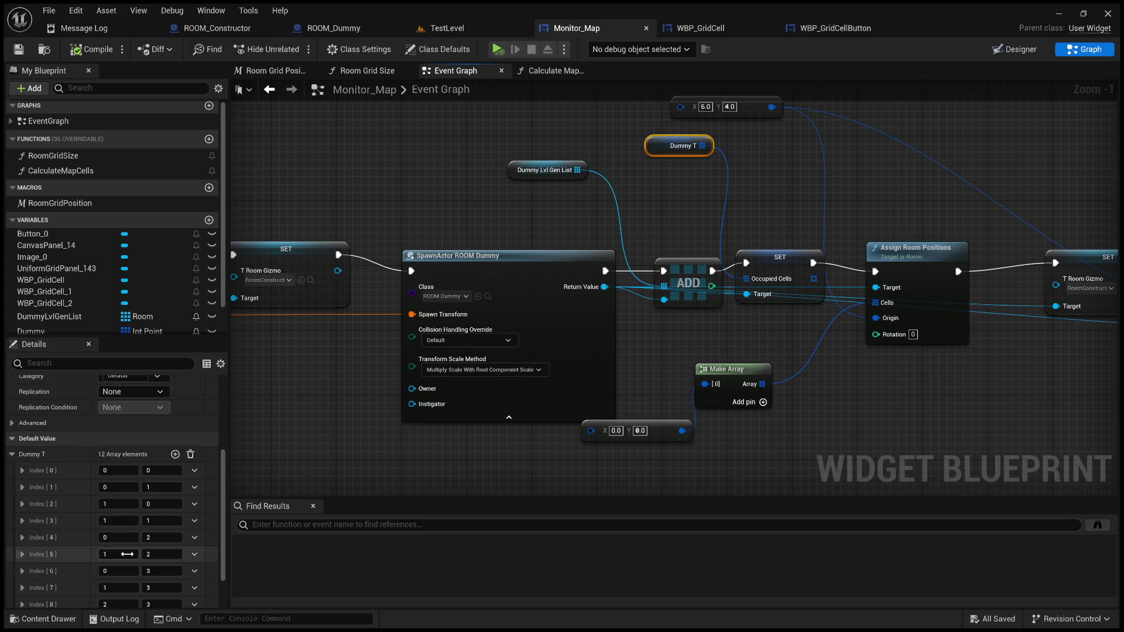
{"action": "scroll", "coordinate": [114, 548], "scroll_direction": "down", "scroll_amount": 2}
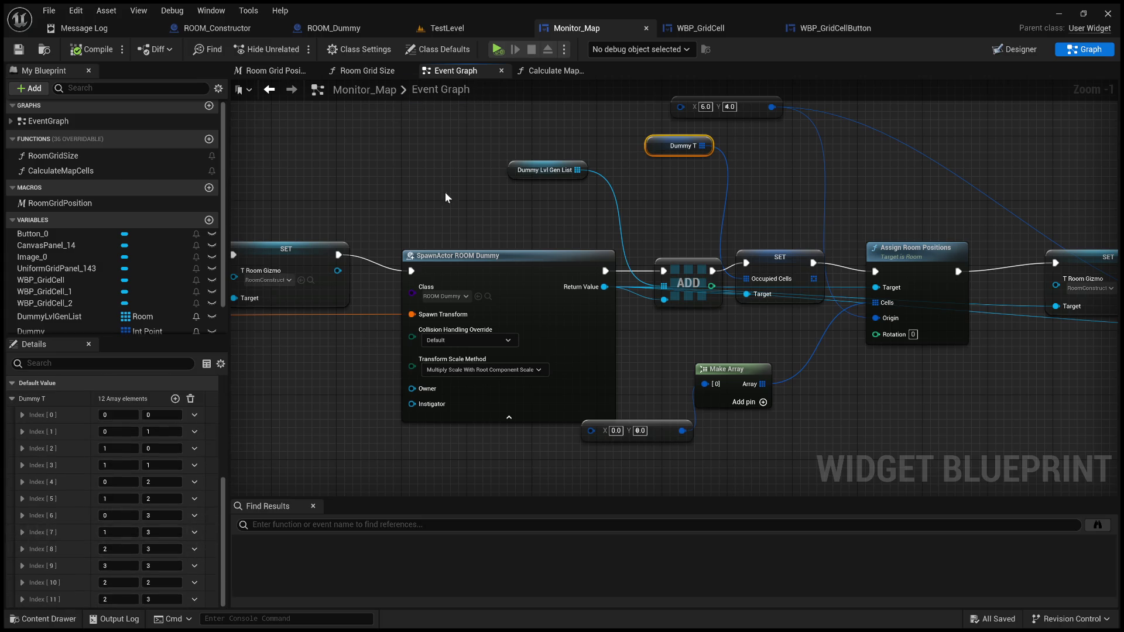
{"action": "left_click", "coordinate": [468, 28]}
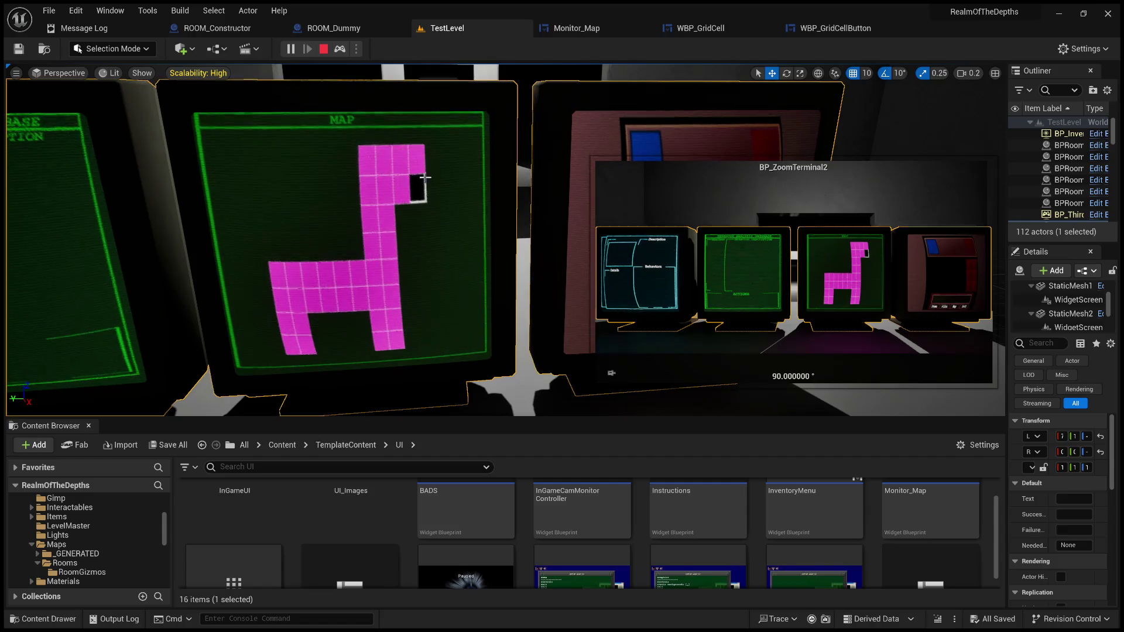
Stop the running play test, run one more test, then reopen Monitor_Map
{"action": "left_click", "coordinate": [325, 49]}
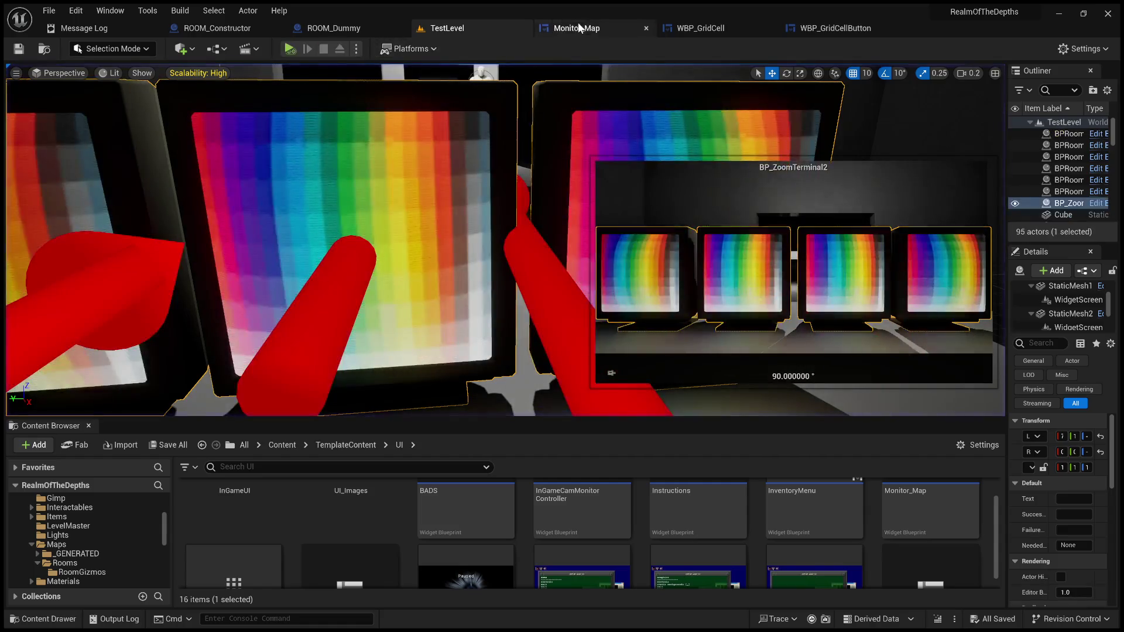
{"action": "left_click", "coordinate": [284, 48]}
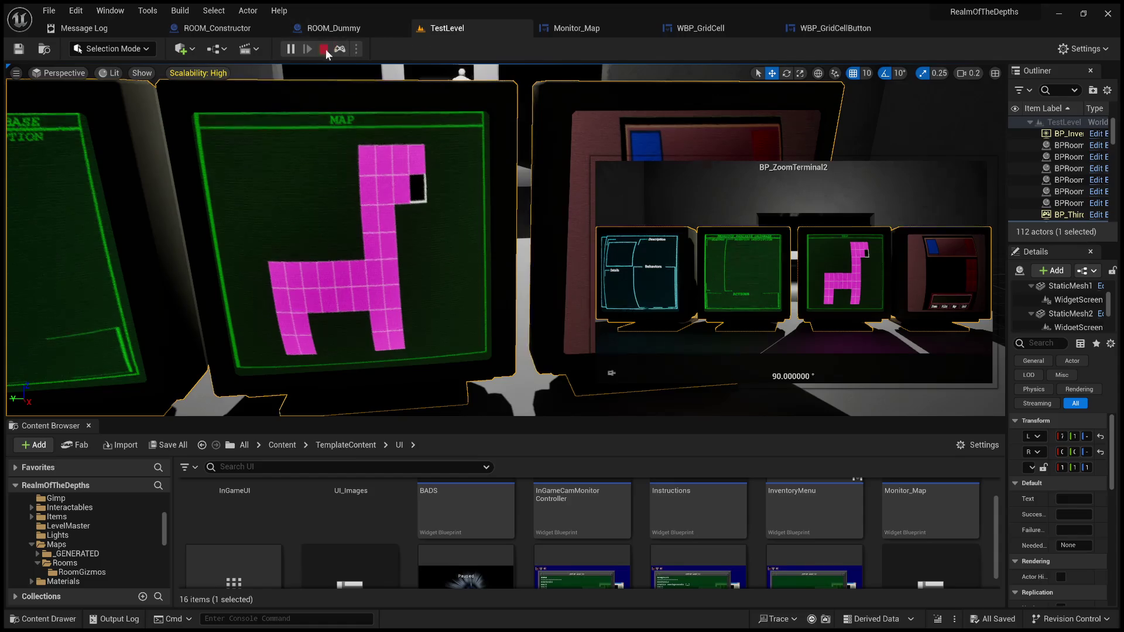
{"action": "left_click", "coordinate": [323, 49]}
{"action": "left_click", "coordinate": [602, 29]}
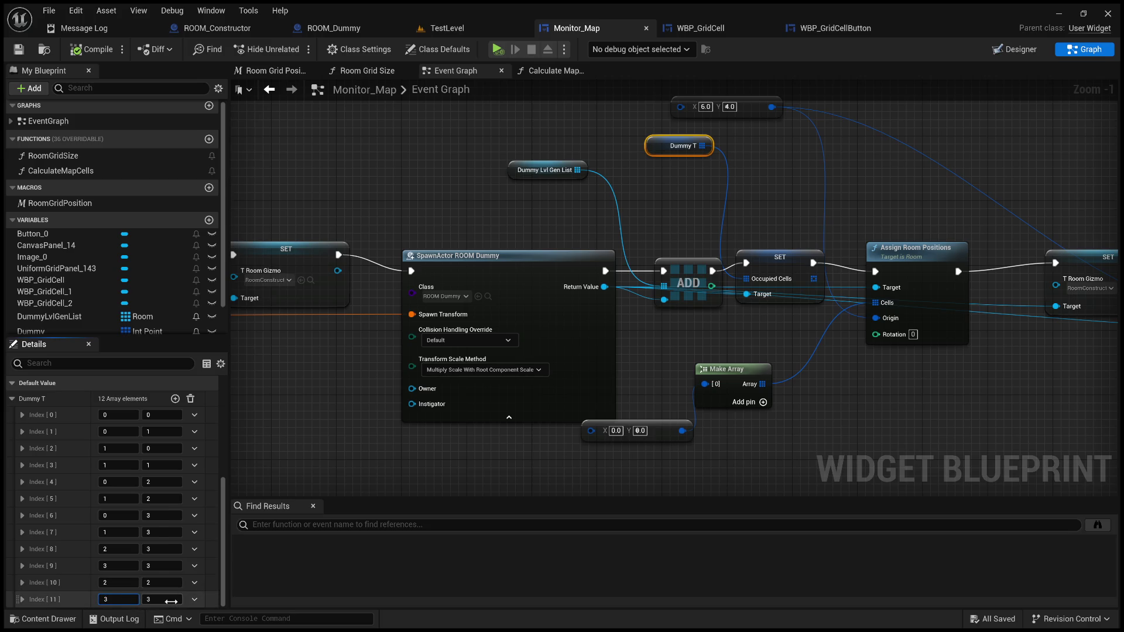
{"action": "left_click", "coordinate": [326, 441]}
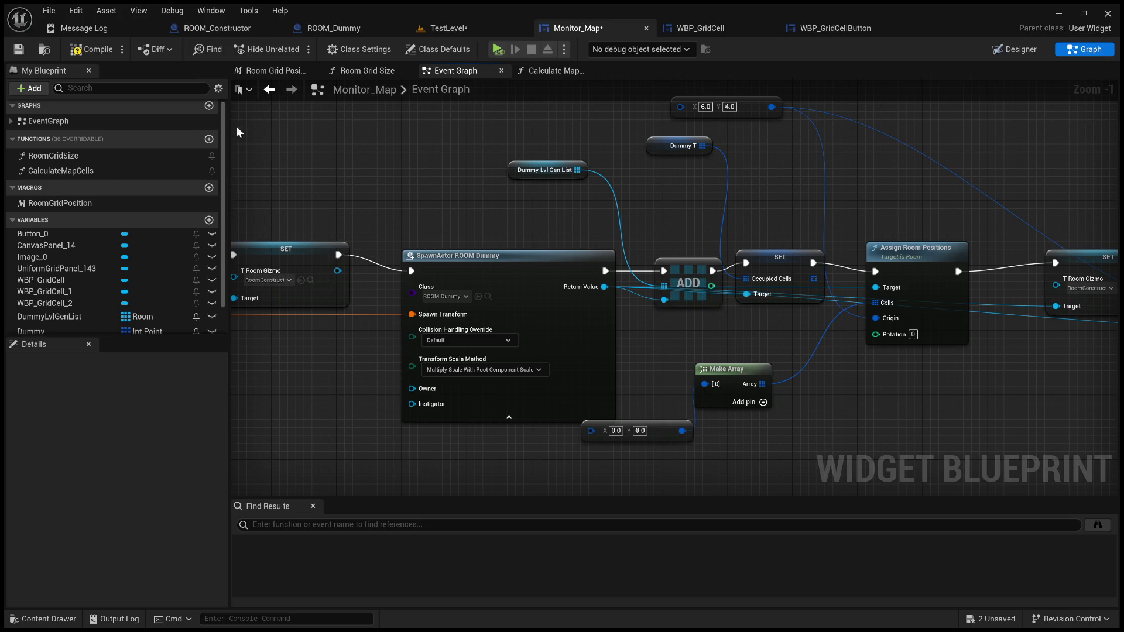
{"action": "left_click", "coordinate": [414, 27]}
{"action": "left_click", "coordinate": [289, 49]}
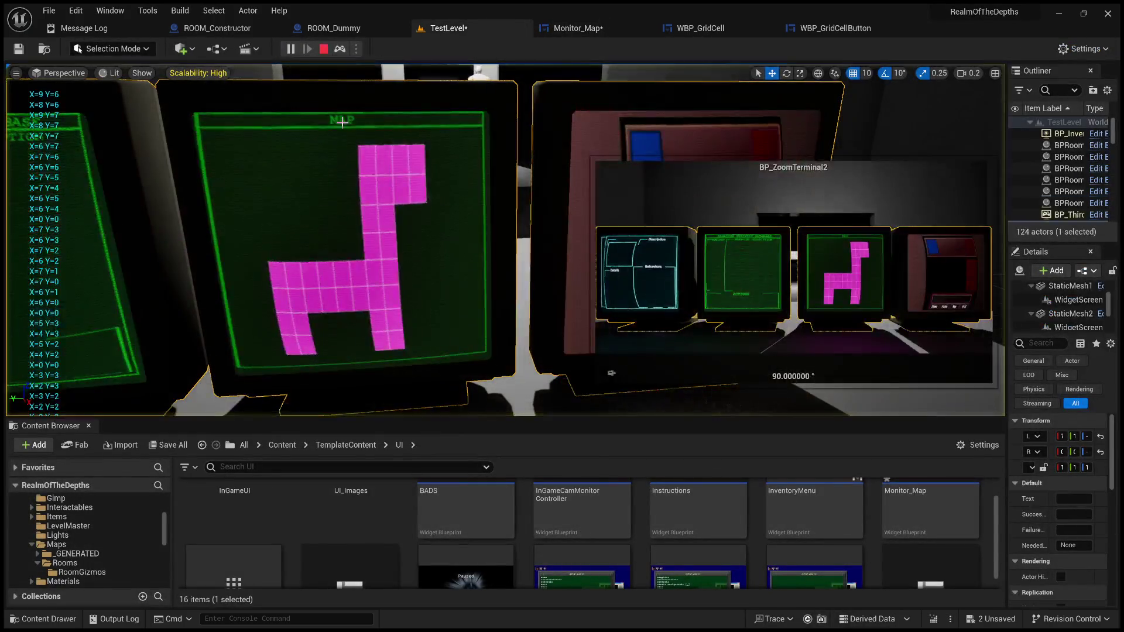
{"action": "left_click", "coordinate": [324, 50]}
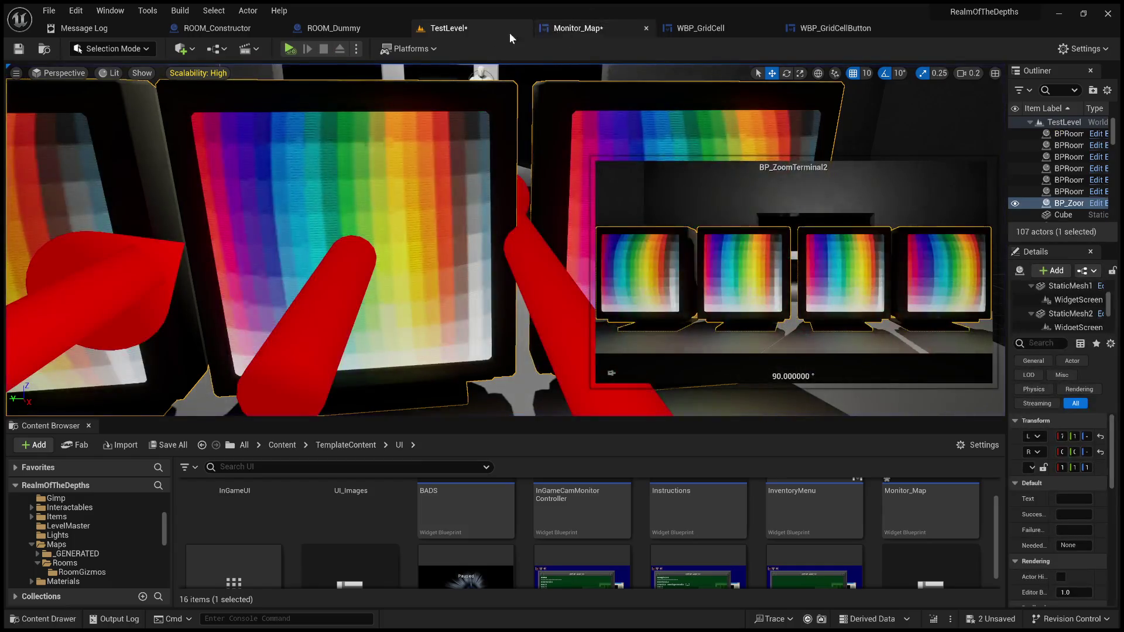
{"action": "left_click", "coordinate": [593, 33]}
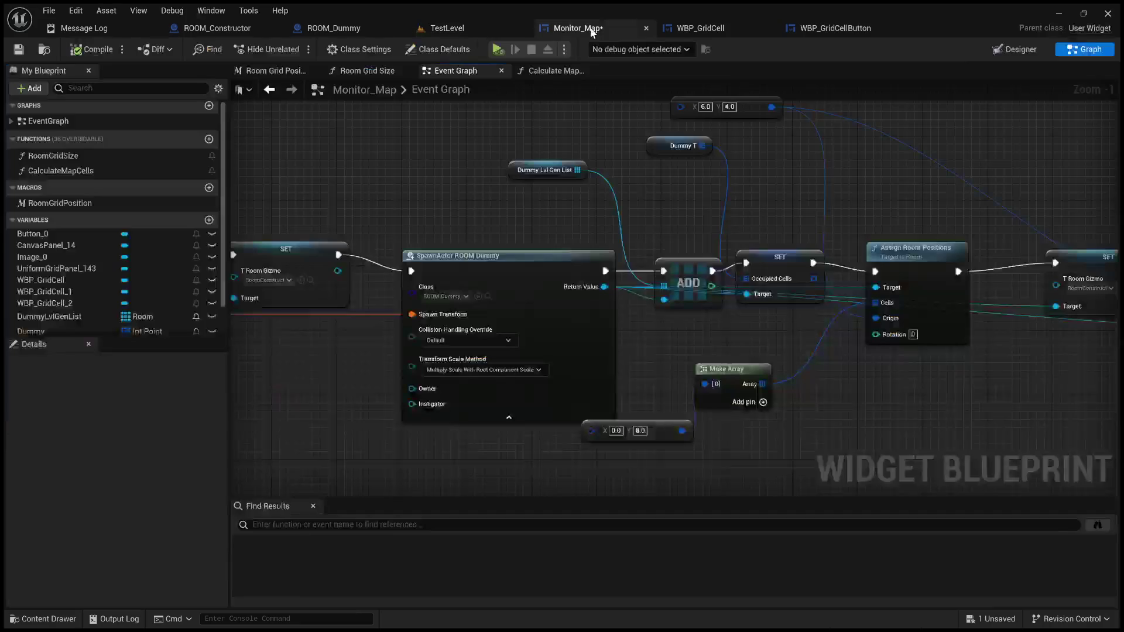
Delete the Print String debug node and its reroute, then compile and save Monitor_Map
{"action": "mouse_move", "coordinate": [414, 191]}
{"action": "left_mouse_down"}
{"action": "mouse_move", "coordinate": [1076, 161]}
{"action": "mouse_move", "coordinate": [927, 340]}
{"action": "mouse_move", "coordinate": [681, 345]}
{"action": "mouse_move", "coordinate": [818, 343]}
{"action": "left_mouse_up"}
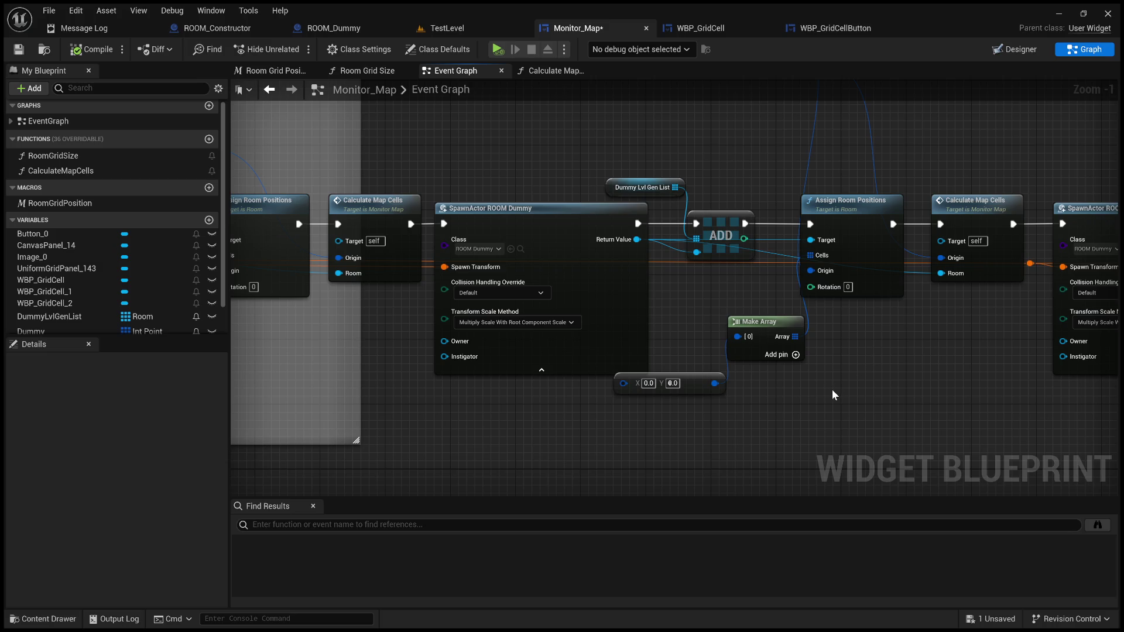
{"action": "scroll", "coordinate": [958, 413], "scroll_direction": "down", "scroll_amount": 3}
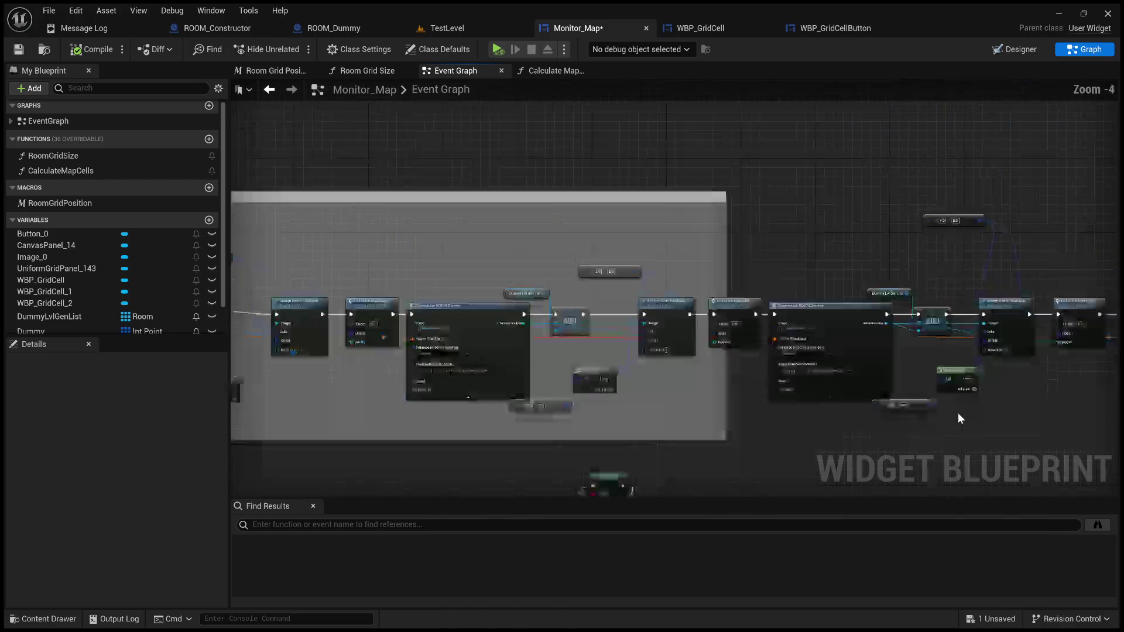
{"action": "scroll", "coordinate": [659, 291], "scroll_direction": "up", "scroll_amount": 2}
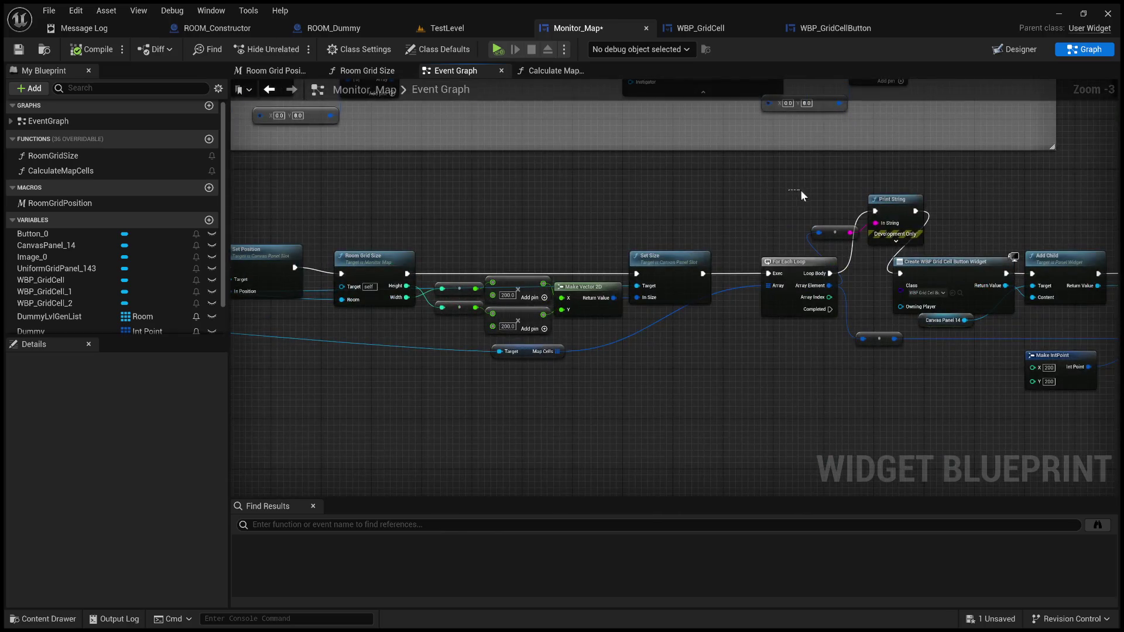
{"action": "key", "text": "Delete"}
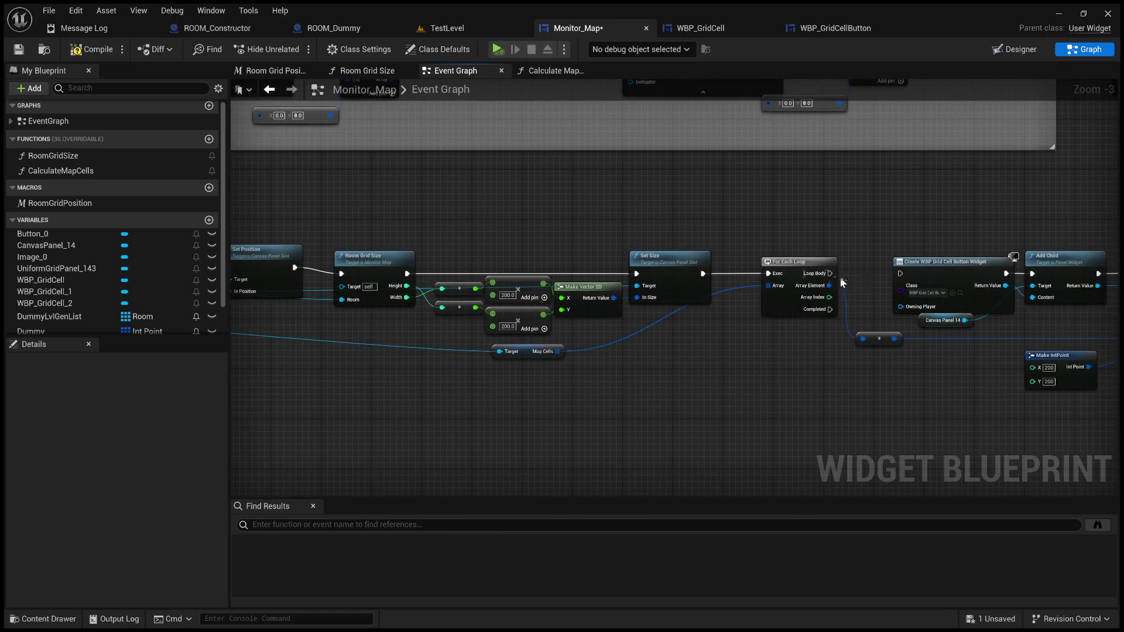
{"action": "scroll", "coordinate": [873, 223], "scroll_direction": "down", "scroll_amount": 4}
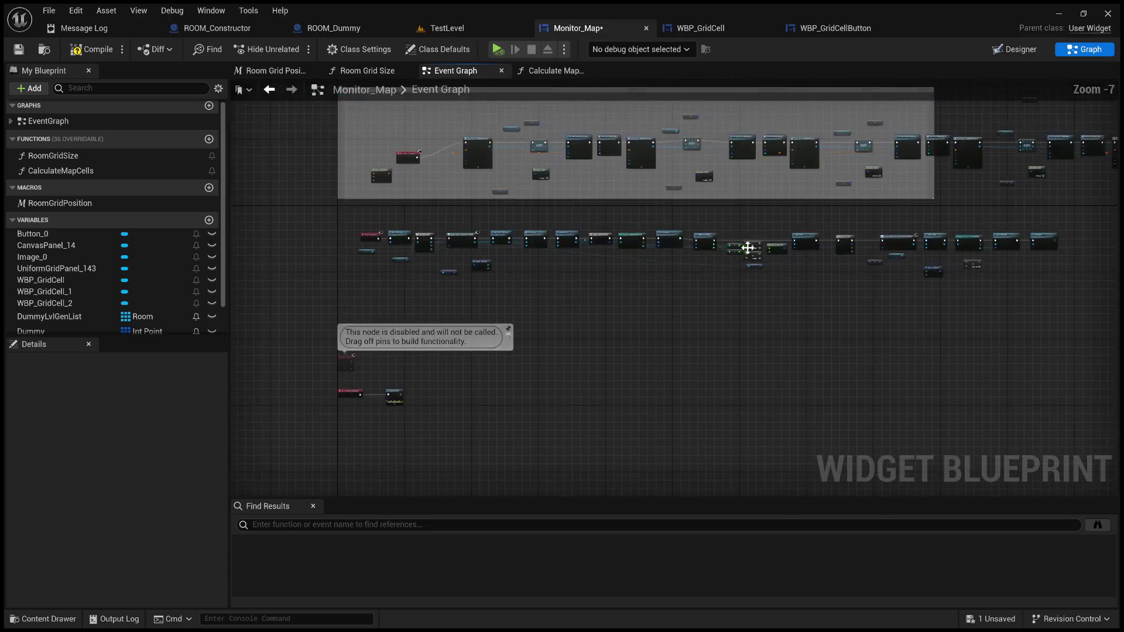
{"action": "left_click", "coordinate": [90, 50]}
{"action": "left_click", "coordinate": [18, 49]}
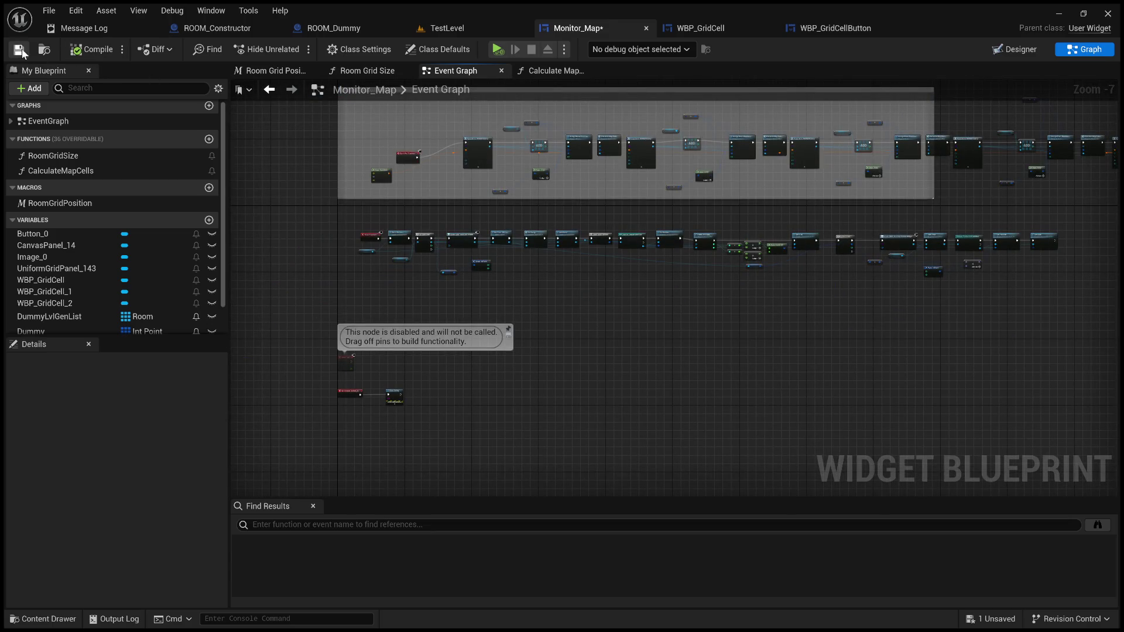
{"action": "left_click_drag", "start_coordinate": [758, 80], "coordinate": [631, 129]}
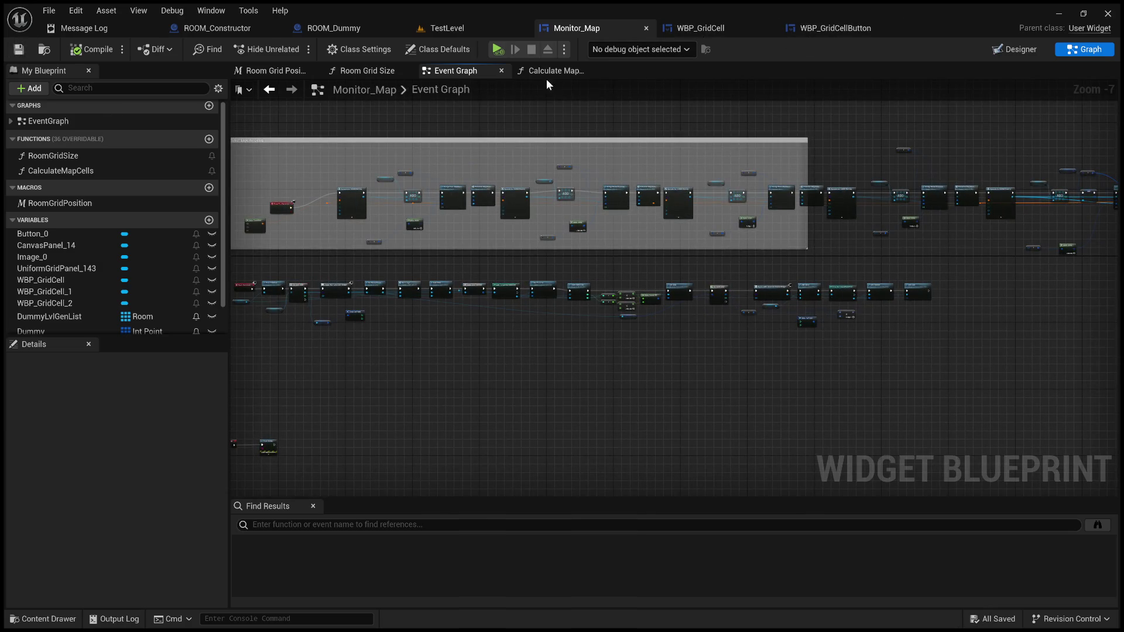
{"action": "left_click", "coordinate": [447, 28]}
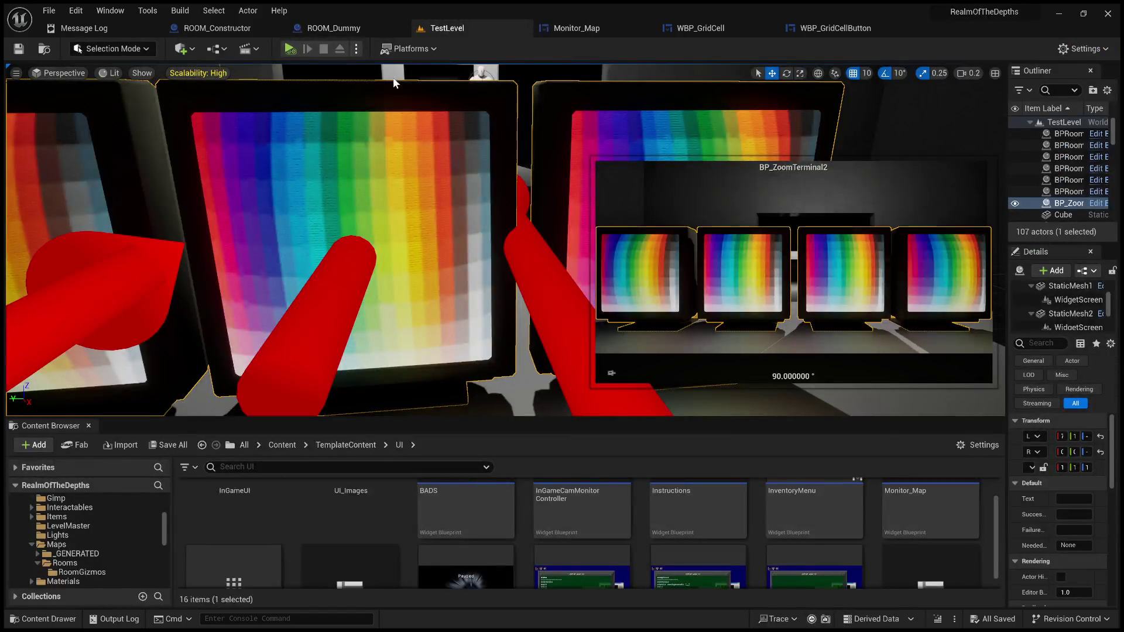
Play-test the level fullscreen, zoom in and rotate to the MAP monitor, then stop
{"action": "key", "text": "alt+p"}
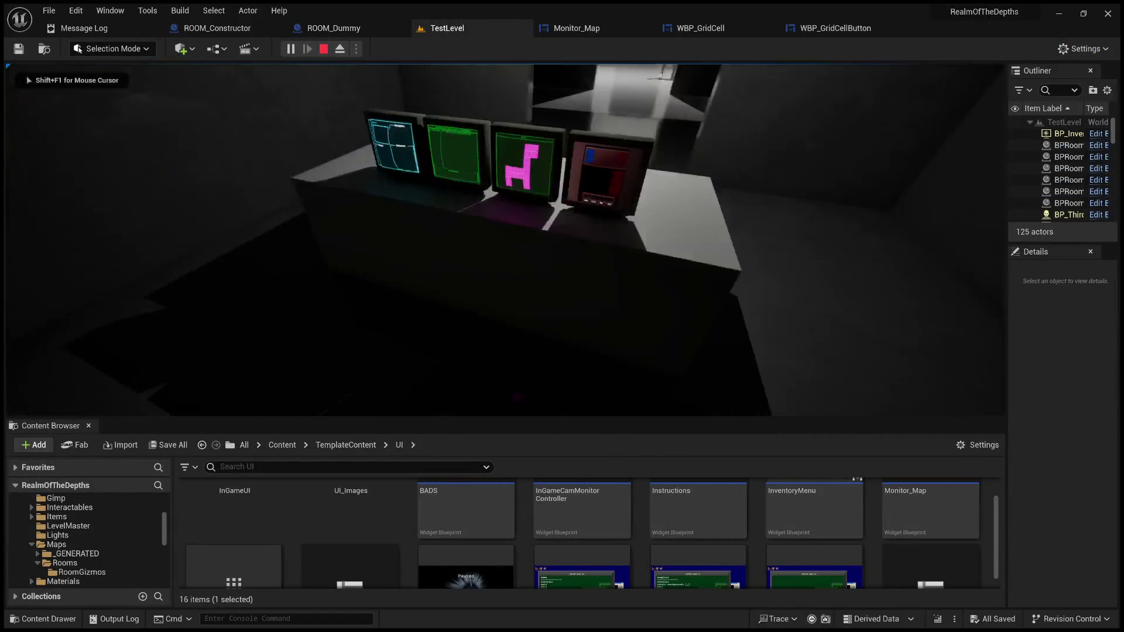
{"action": "key", "text": "F11"}
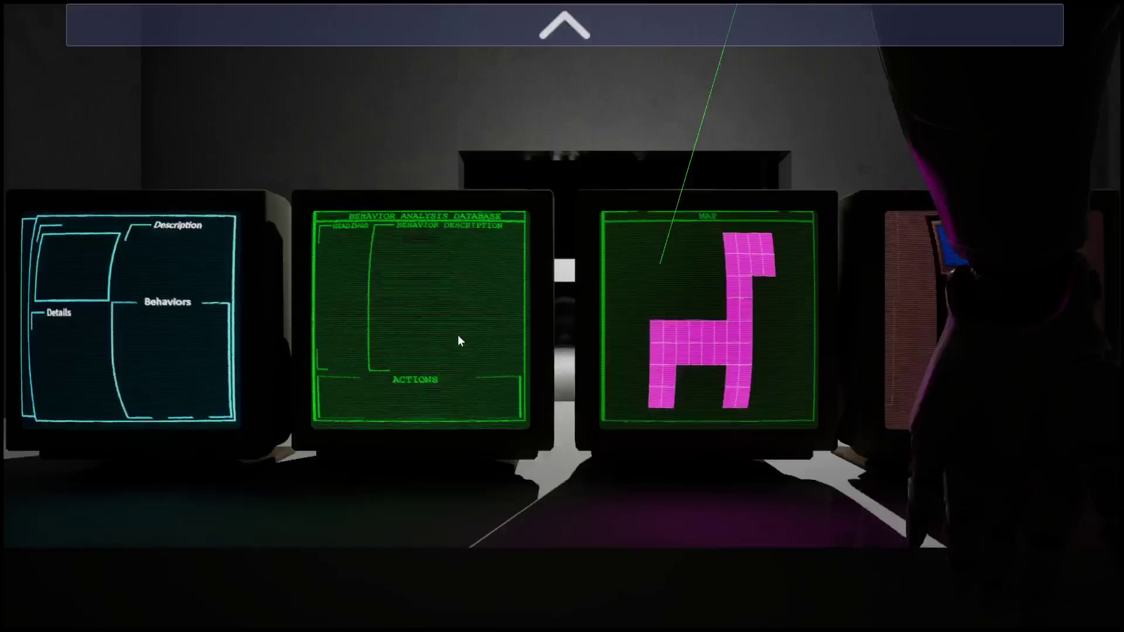
{"action": "left_click", "coordinate": [530, 37]}
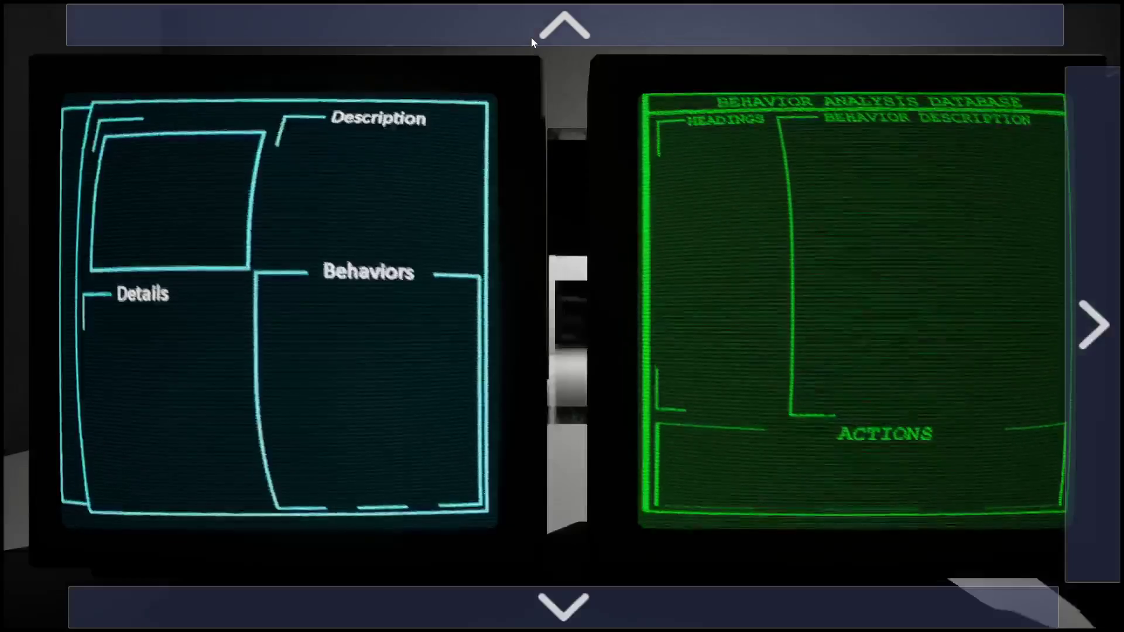
{"action": "left_click", "coordinate": [532, 40]}
{"action": "left_click", "coordinate": [1108, 249]}
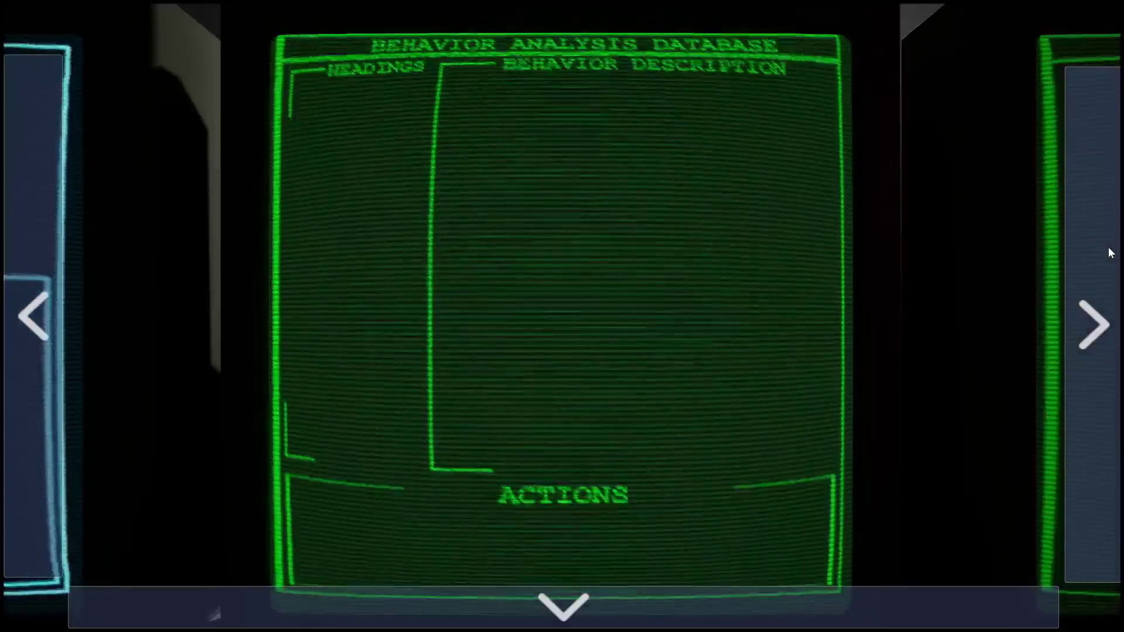
{"action": "left_click", "coordinate": [1108, 249]}
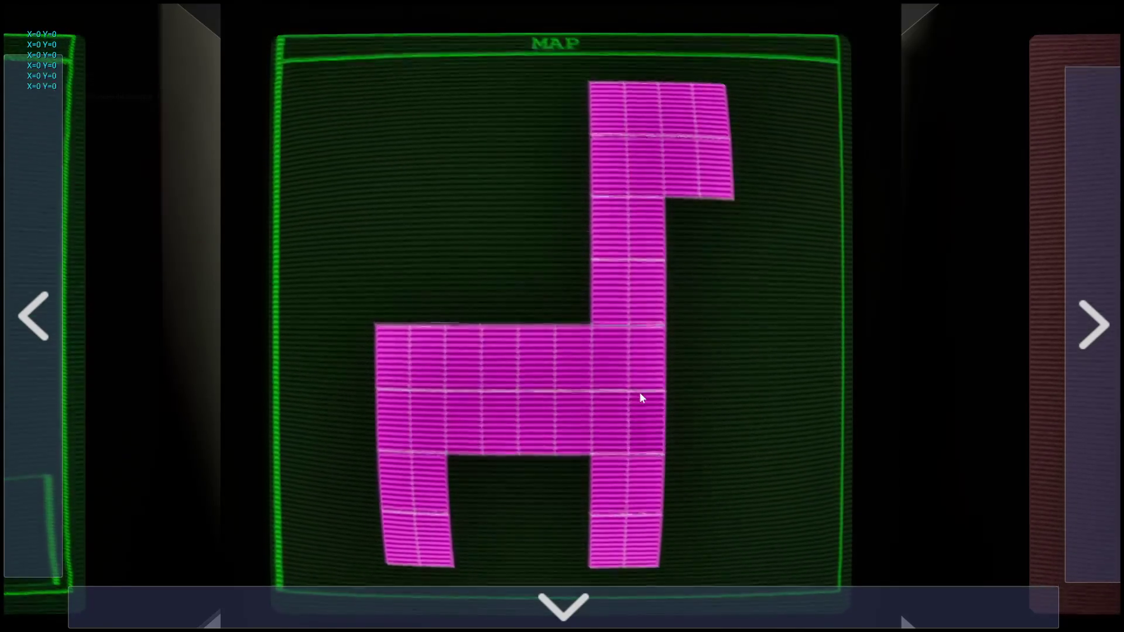
{"action": "key", "text": "Escape"}
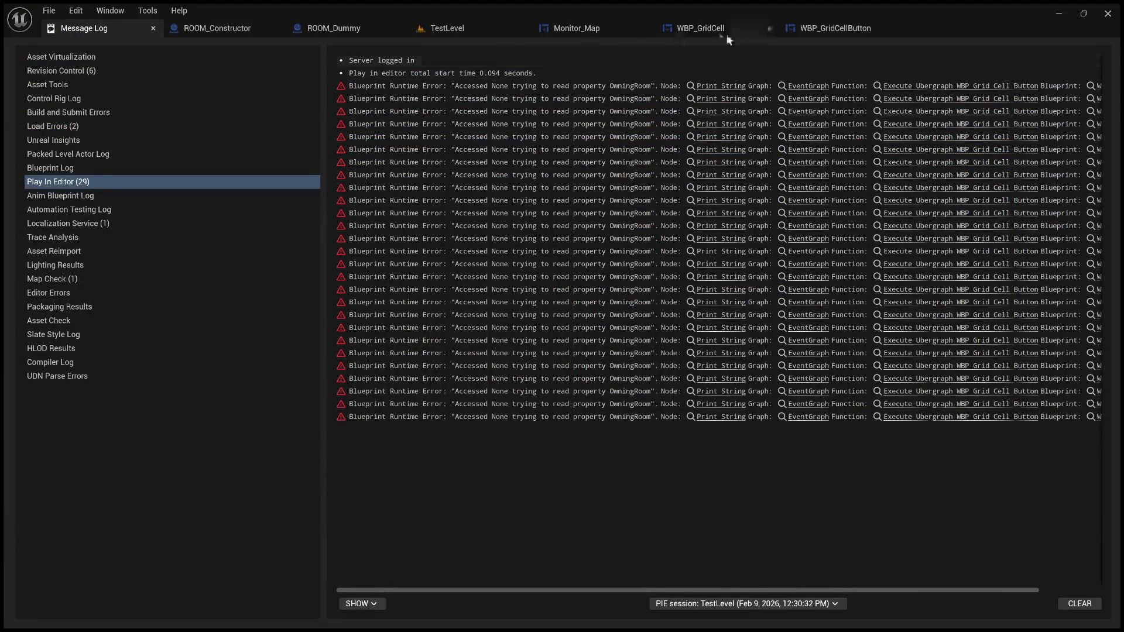
Check the WBP_GridCellButton and WBP_GridCell blueprints, then locate Monitor_Map's For Each Loop
{"action": "left_click", "coordinate": [813, 28]}
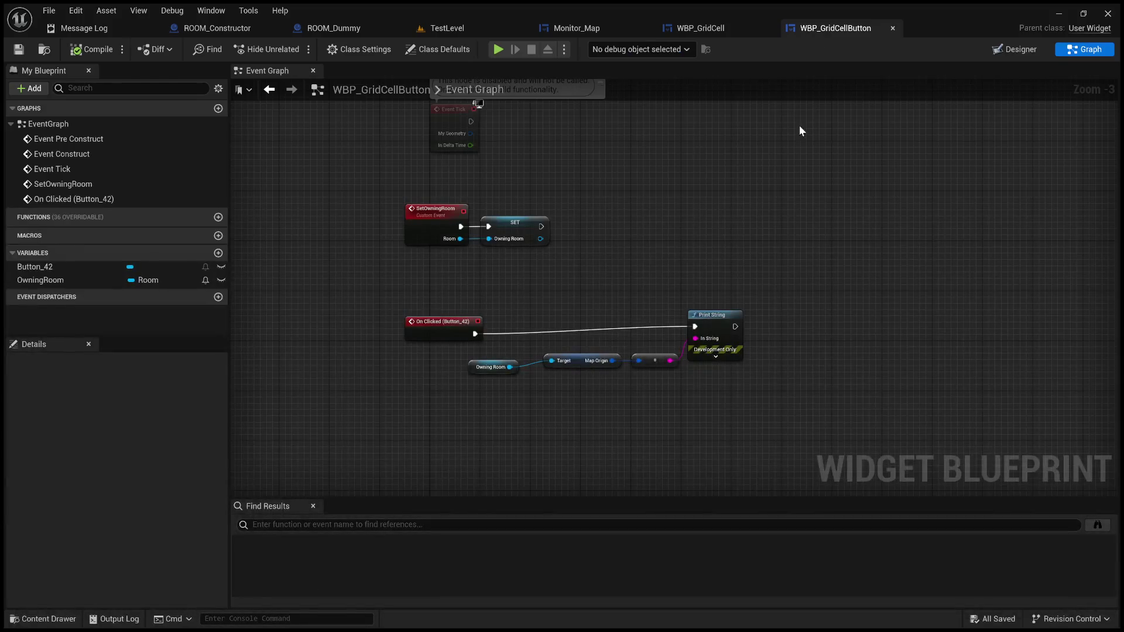
{"action": "left_click", "coordinate": [702, 31]}
{"action": "left_click", "coordinate": [610, 30]}
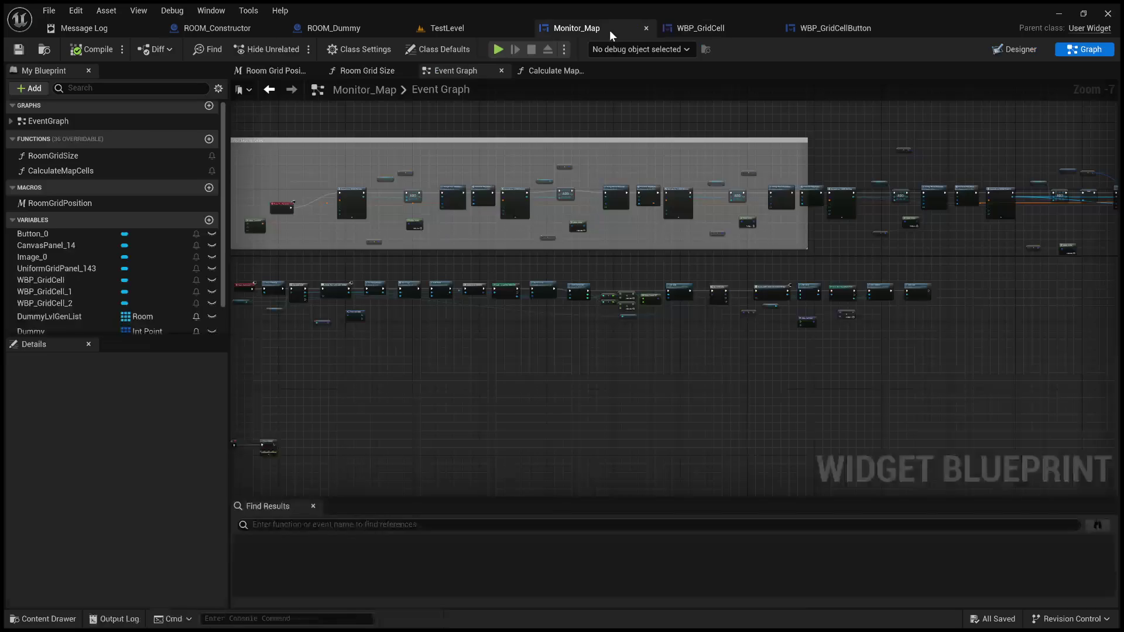
{"action": "scroll", "coordinate": [880, 306], "scroll_direction": "down", "scroll_amount": 3}
{"action": "scroll", "coordinate": [927, 307], "scroll_direction": "up", "scroll_amount": 4}
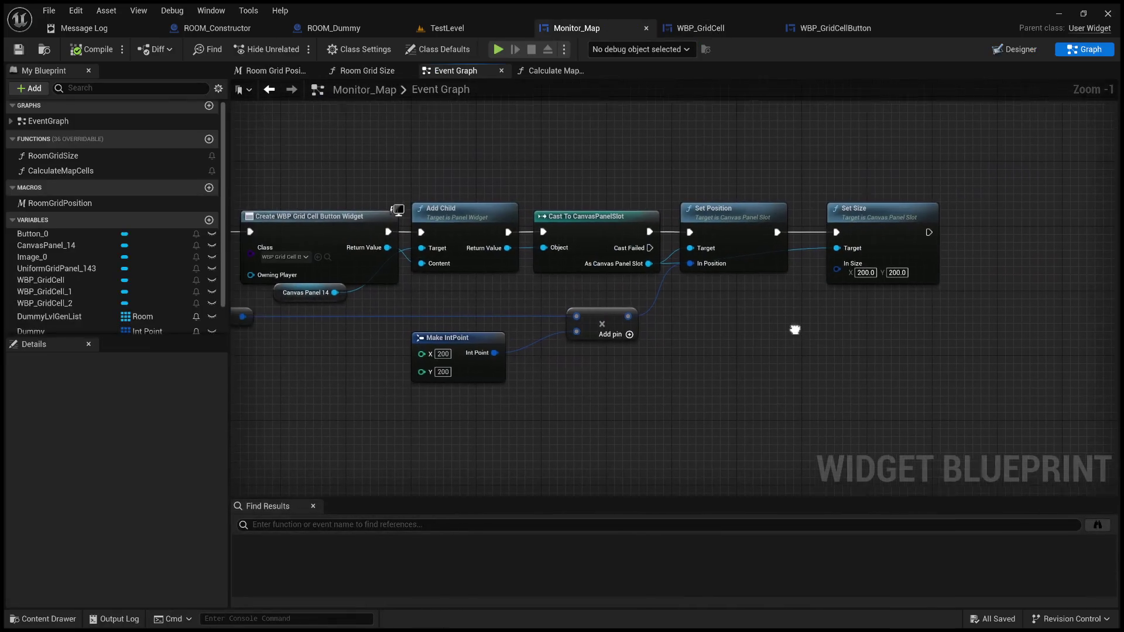
{"action": "mouse_move", "coordinate": [512, 252]}
{"action": "left_mouse_down"}
{"action": "mouse_move", "coordinate": [585, 316]}
{"action": "mouse_move", "coordinate": [546, 304]}
{"action": "mouse_move", "coordinate": [531, 456]}
{"action": "left_mouse_up"}
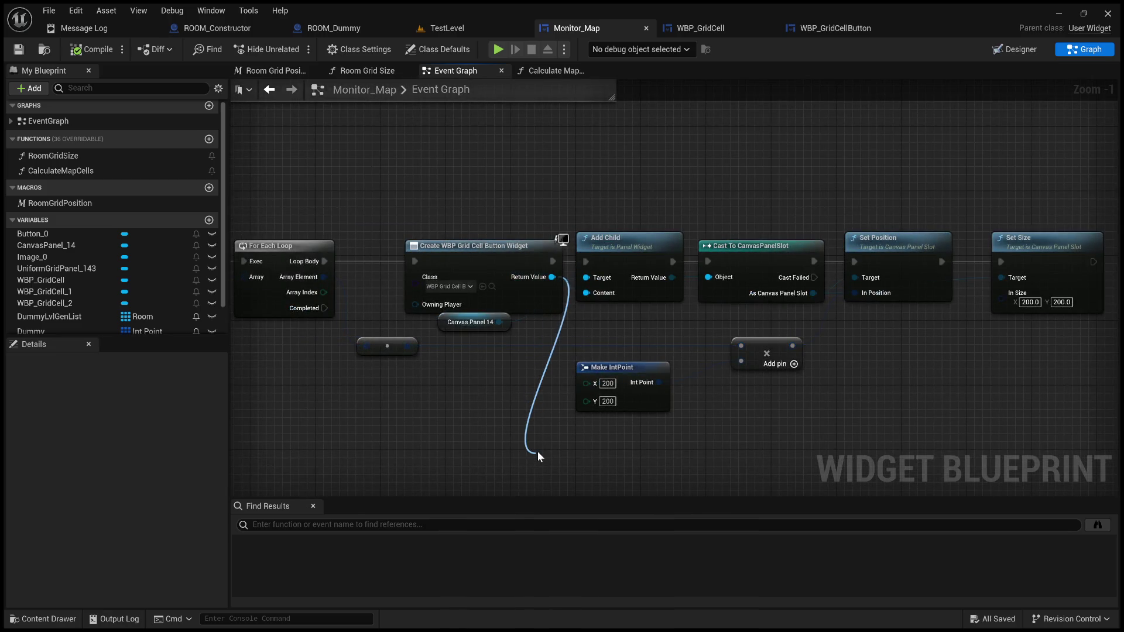
Add Set Owning Room to each new button after Set Size, passing the loop's Array Element as Room
{"action": "mouse_move", "coordinate": [647, 276]}
{"action": "left_mouse_down"}
{"action": "mouse_move", "coordinate": [486, 224]}
{"action": "mouse_move", "coordinate": [386, 228]}
{"action": "left_mouse_up"}
{"action": "mouse_move", "coordinate": [386, 410]}
{"action": "left_mouse_down"}
{"action": "mouse_move", "coordinate": [874, 348]}
{"action": "mouse_move", "coordinate": [986, 201]}
{"action": "left_mouse_up"}
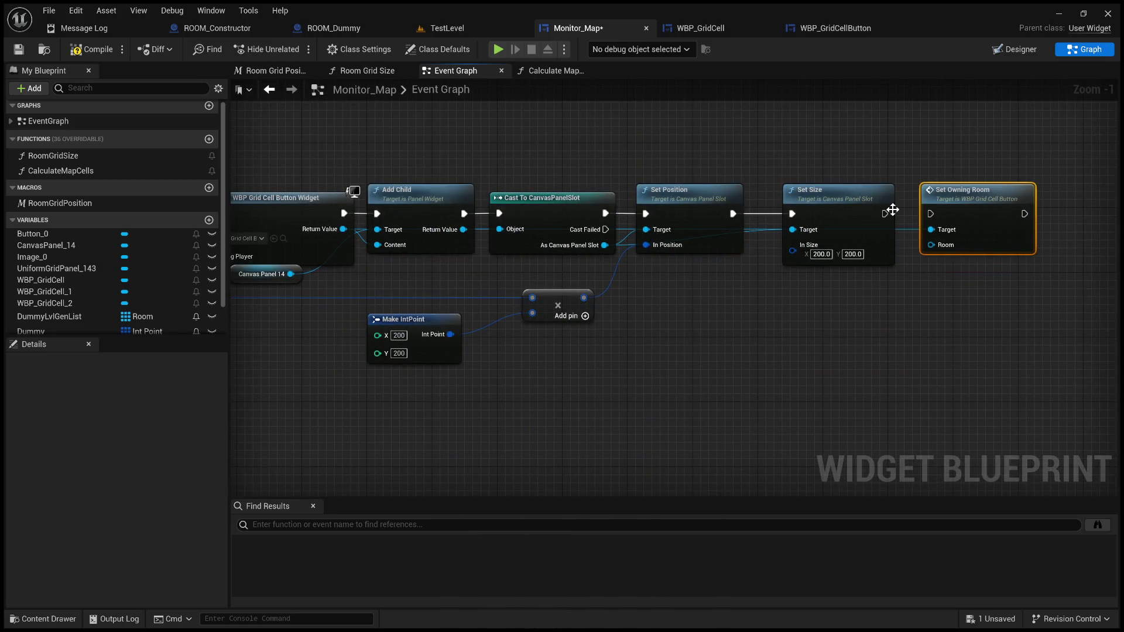
{"action": "left_click_drag", "start_coordinate": [886, 213], "coordinate": [930, 214]}
{"action": "scroll", "coordinate": [683, 326], "scroll_direction": "down", "scroll_amount": 3}
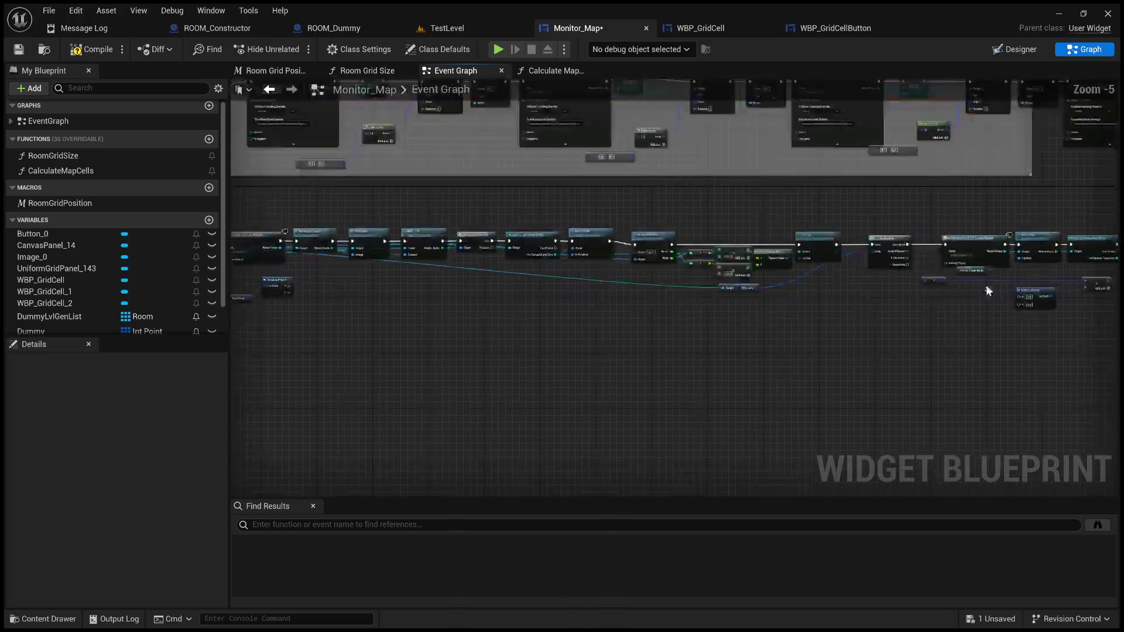
{"action": "scroll", "coordinate": [718, 313], "scroll_direction": "up", "scroll_amount": 1}
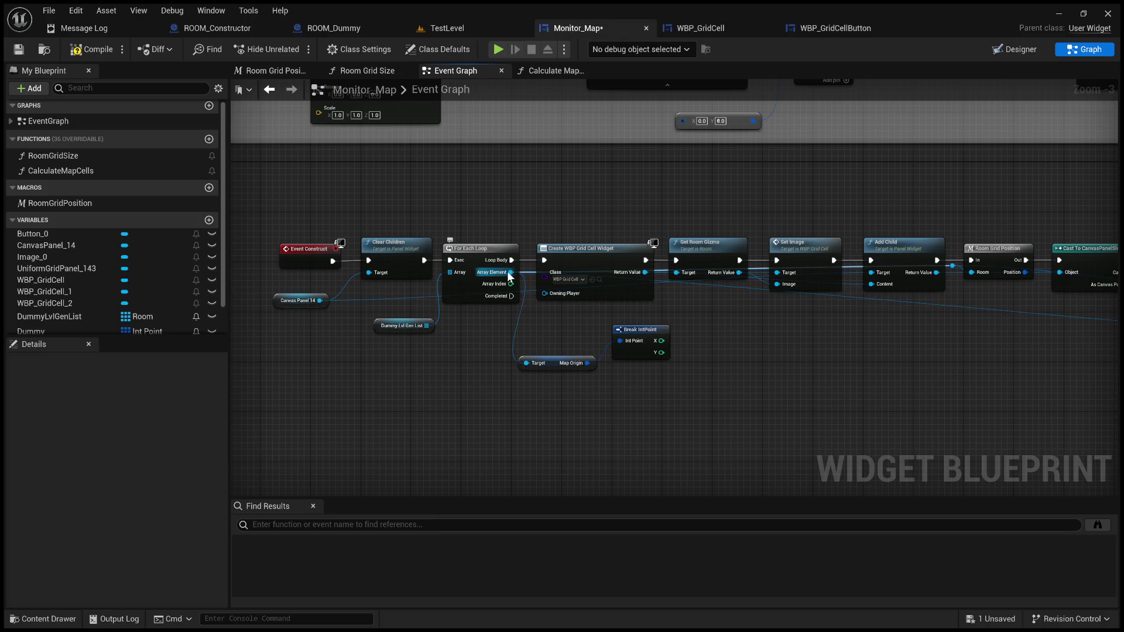
{"action": "mouse_move", "coordinate": [625, 310]}
{"action": "left_mouse_down"}
{"action": "mouse_move", "coordinate": [1118, 381]}
{"action": "mouse_move", "coordinate": [1118, 326]}
{"action": "mouse_move", "coordinate": [1045, 332]}
{"action": "mouse_move", "coordinate": [807, 285]}
{"action": "mouse_move", "coordinate": [819, 289]}
{"action": "left_mouse_up"}
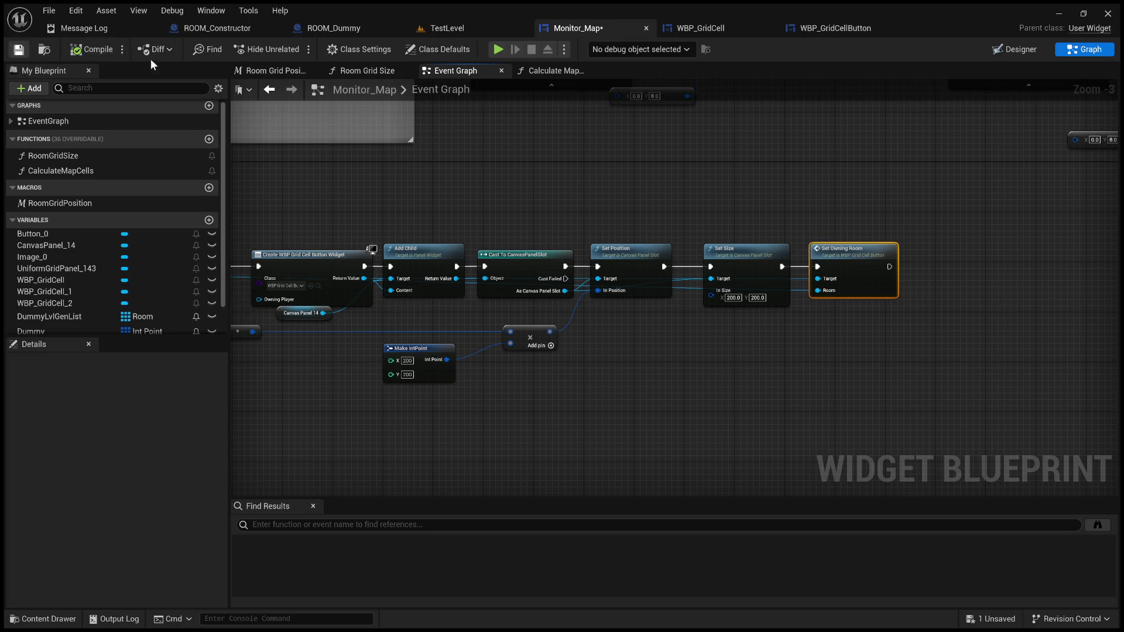
{"action": "left_click", "coordinate": [442, 28]}
Play-test fullscreen, step through the terminal's monitors to the MAP screen, then exit play
{"action": "left_click", "coordinate": [283, 49]}
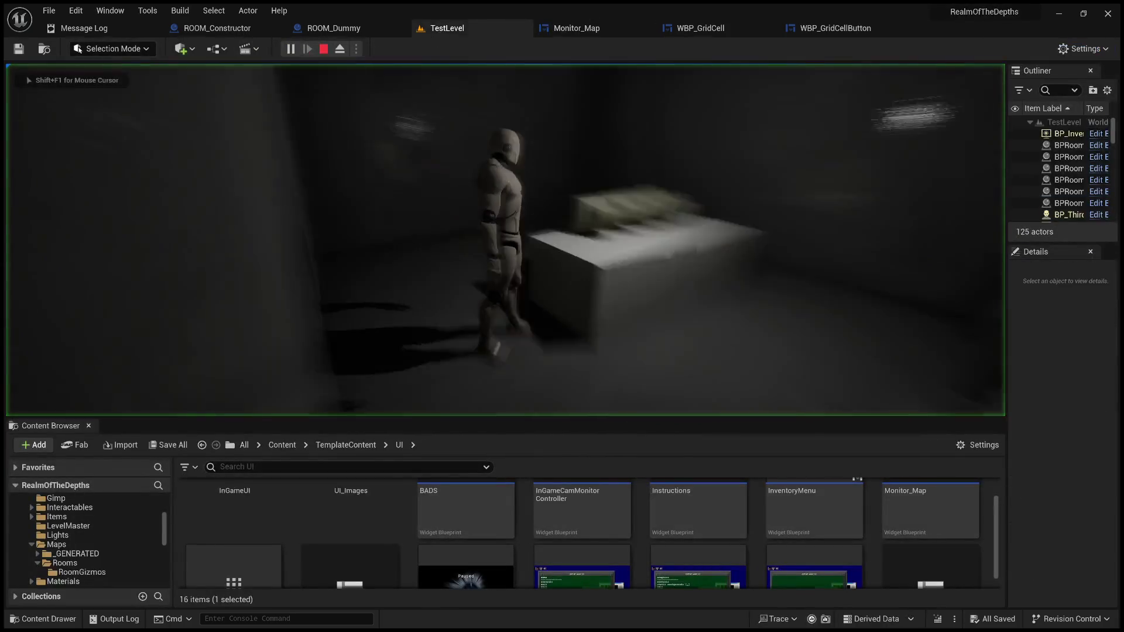
{"action": "key", "text": "F11"}
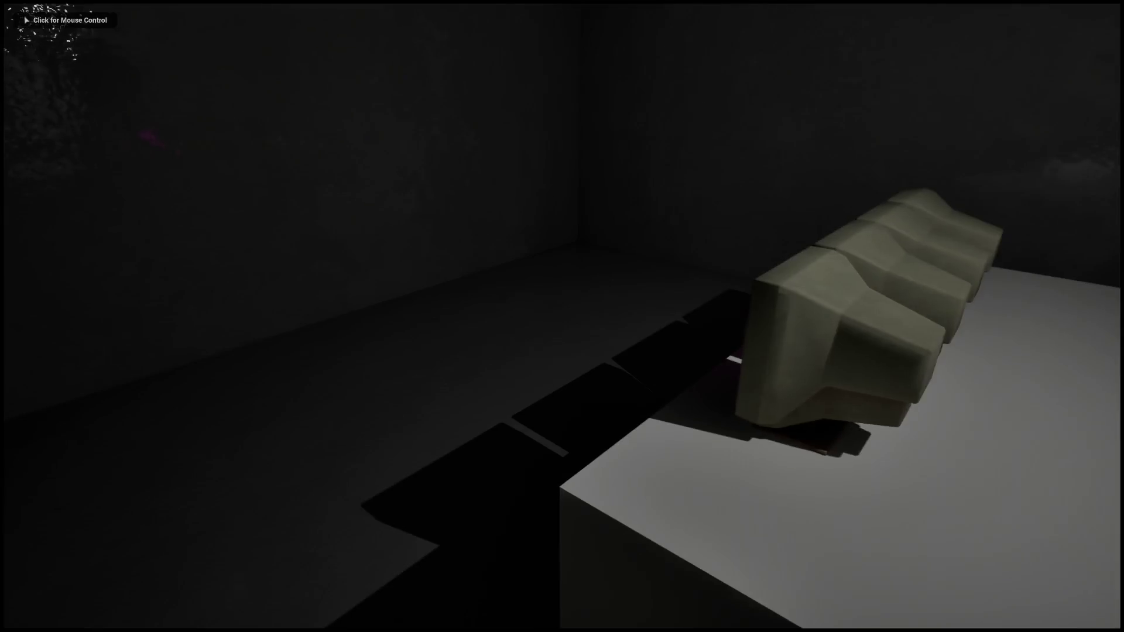
{"action": "left_click", "coordinate": [562, 316]}
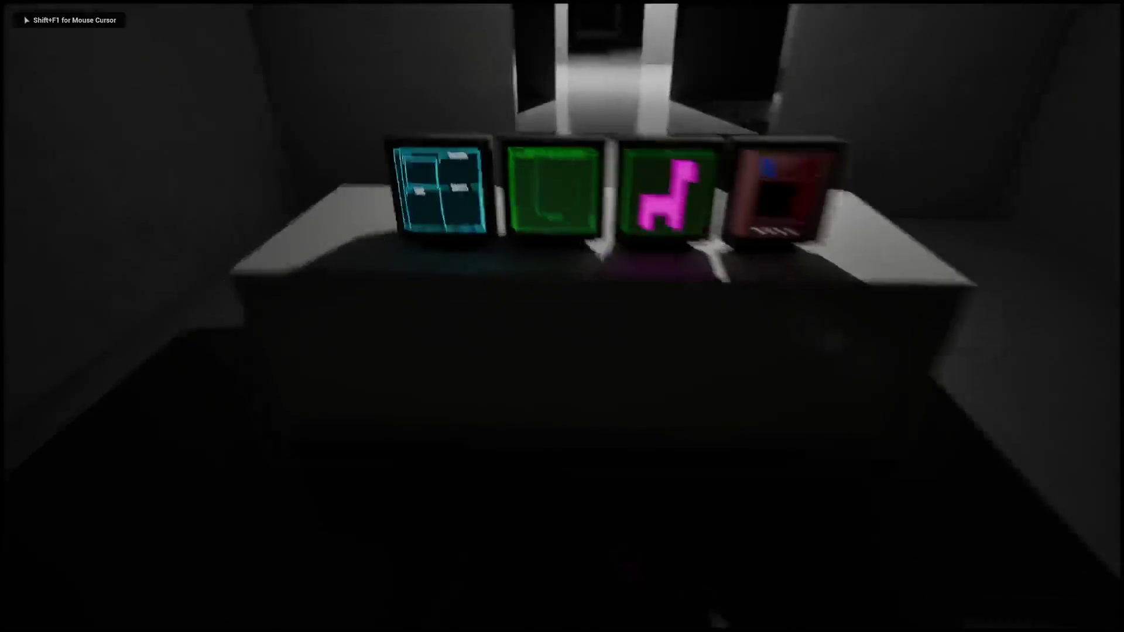
{"action": "key", "text": "s"}
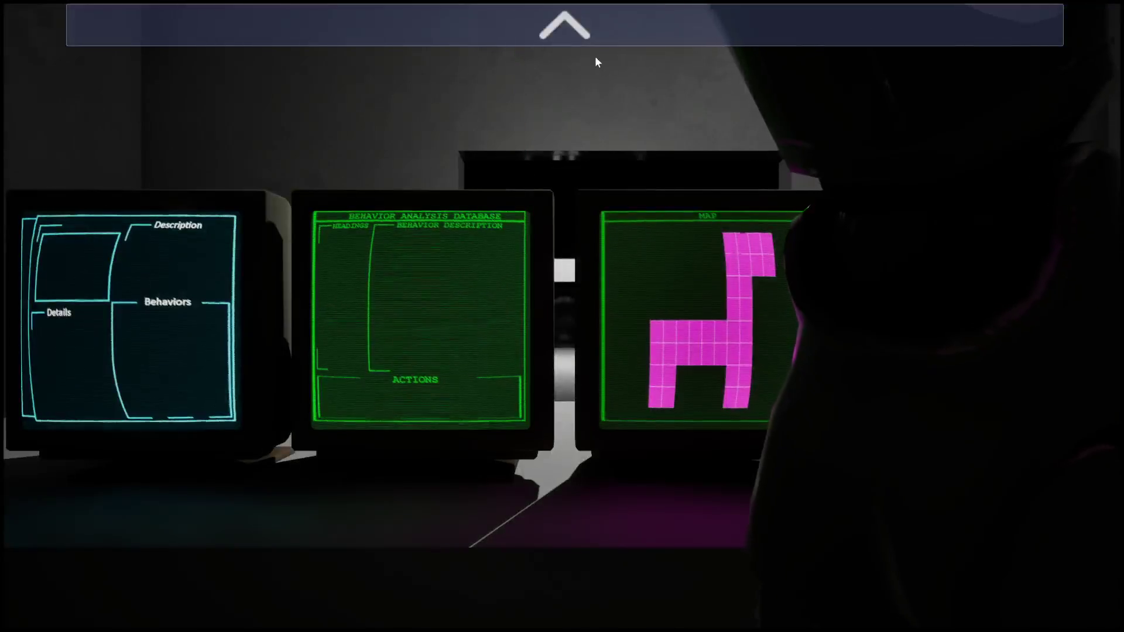
{"action": "left_click", "coordinate": [589, 44]}
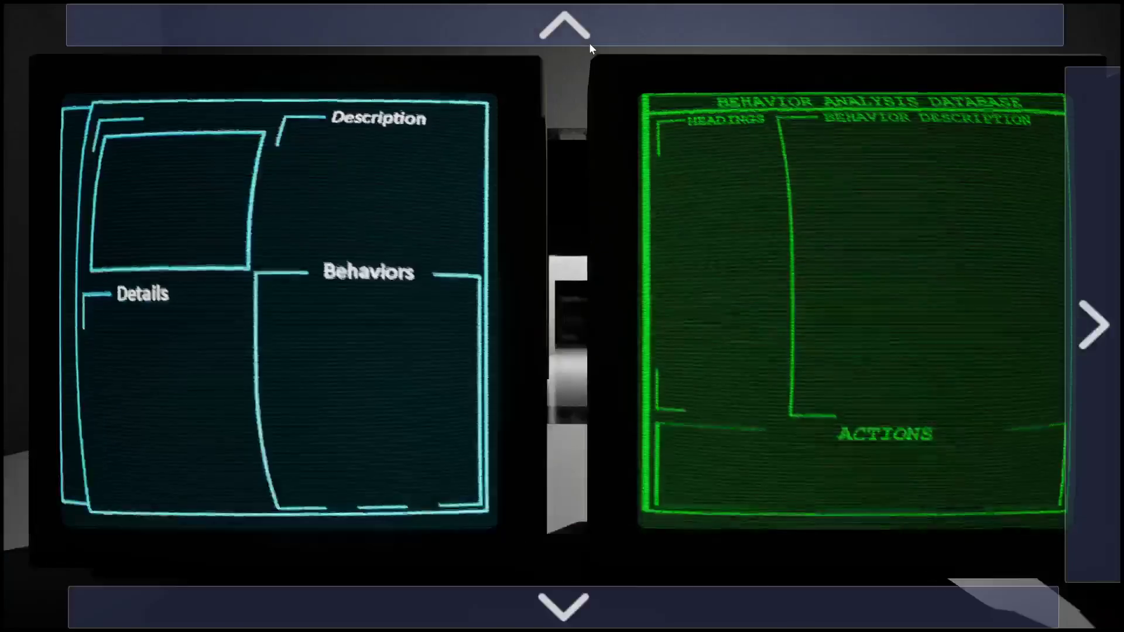
{"action": "left_click", "coordinate": [589, 43]}
{"action": "left_click", "coordinate": [1092, 262]}
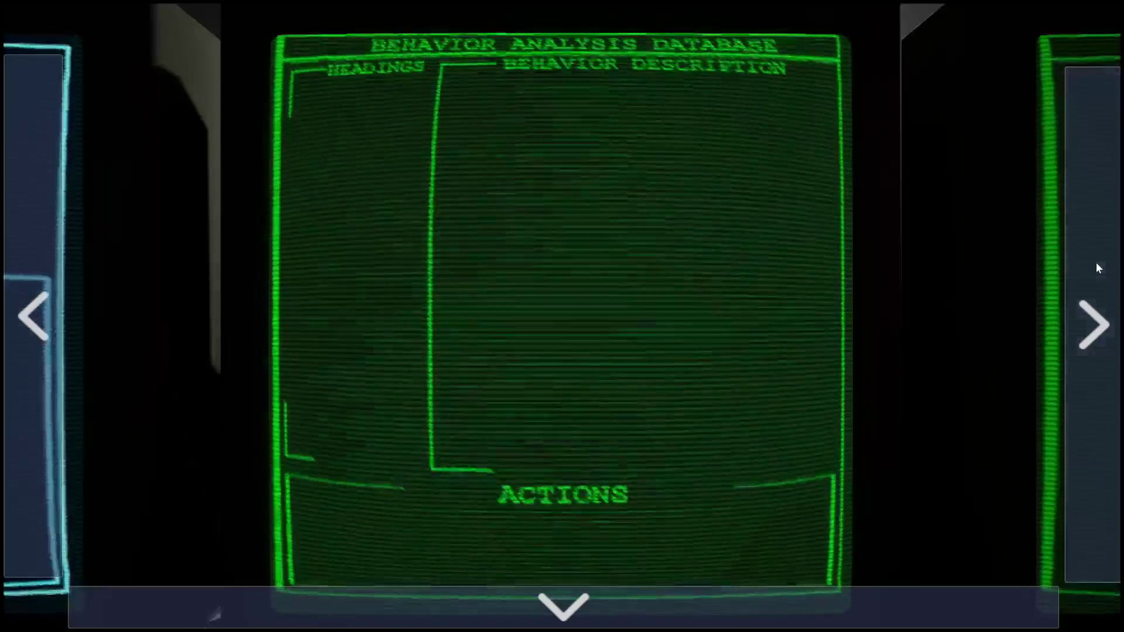
{"action": "left_click", "coordinate": [1096, 263]}
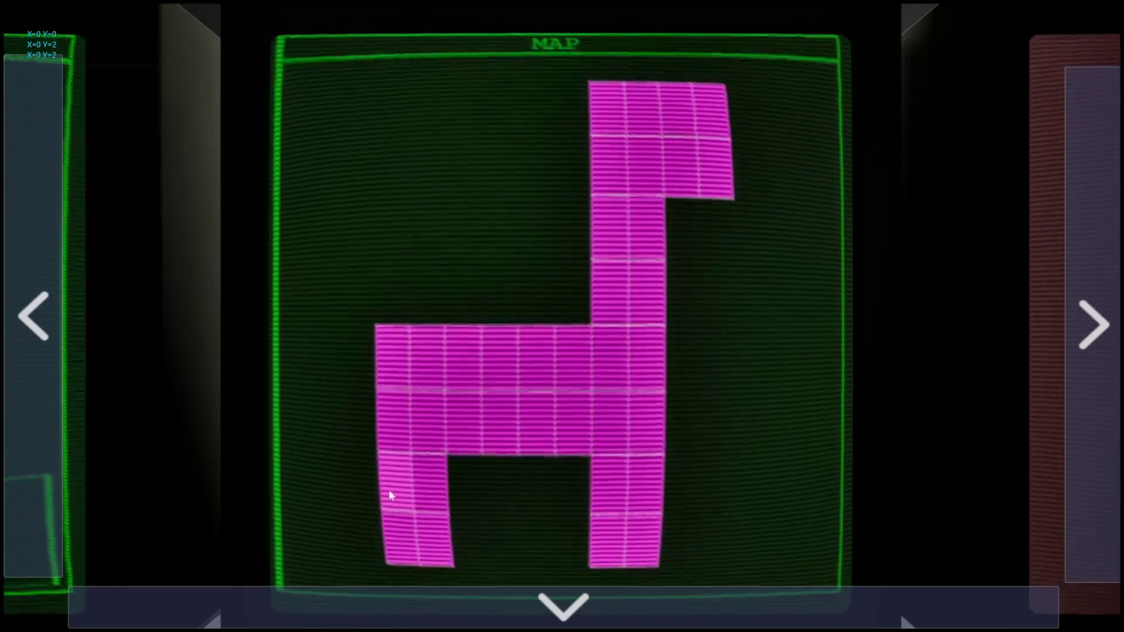
{"action": "key", "text": "Escape"}
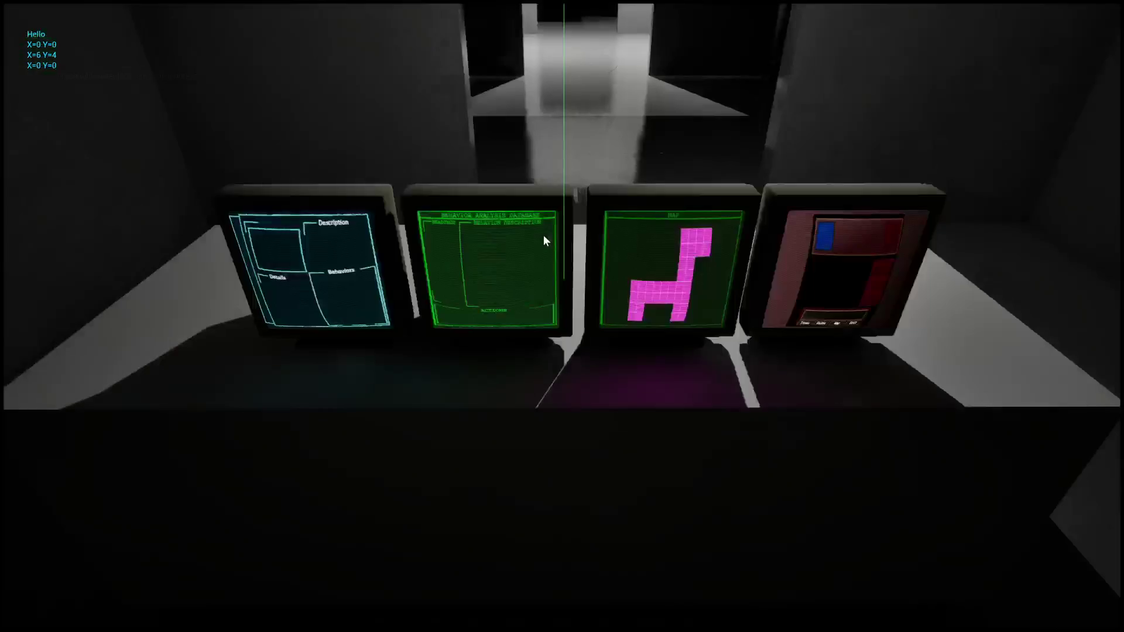
{"action": "key", "text": "Escape"}
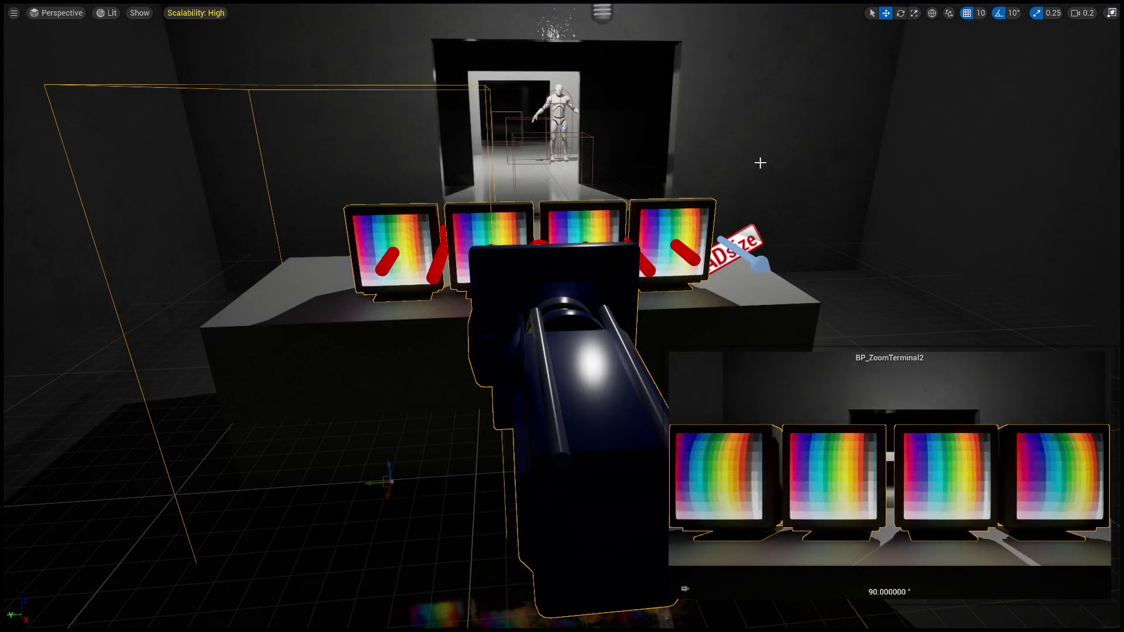
Leave fullscreen, adjust the level view, and inspect ROOM_Dummy's Cctv Camera component
{"action": "key", "text": "F11"}
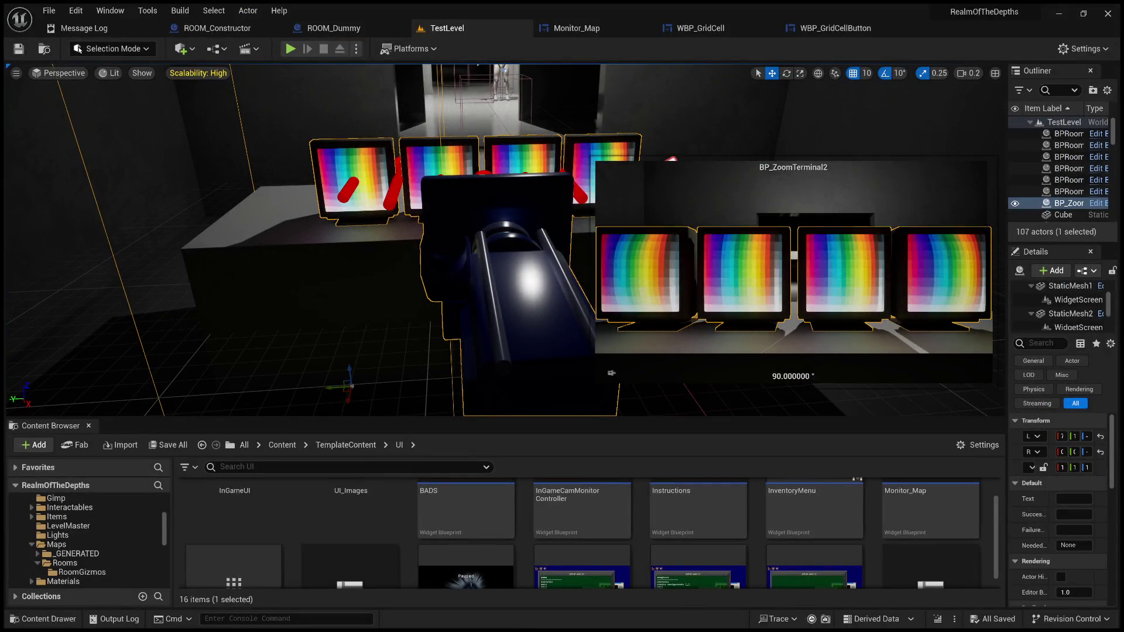
{"action": "mouse_move", "coordinate": [645, 157]}
{"action": "left_mouse_down"}
{"action": "mouse_move", "coordinate": [641, 204]}
{"action": "mouse_move", "coordinate": [630, 158]}
{"action": "mouse_move", "coordinate": [468, 196]}
{"action": "left_mouse_up"}
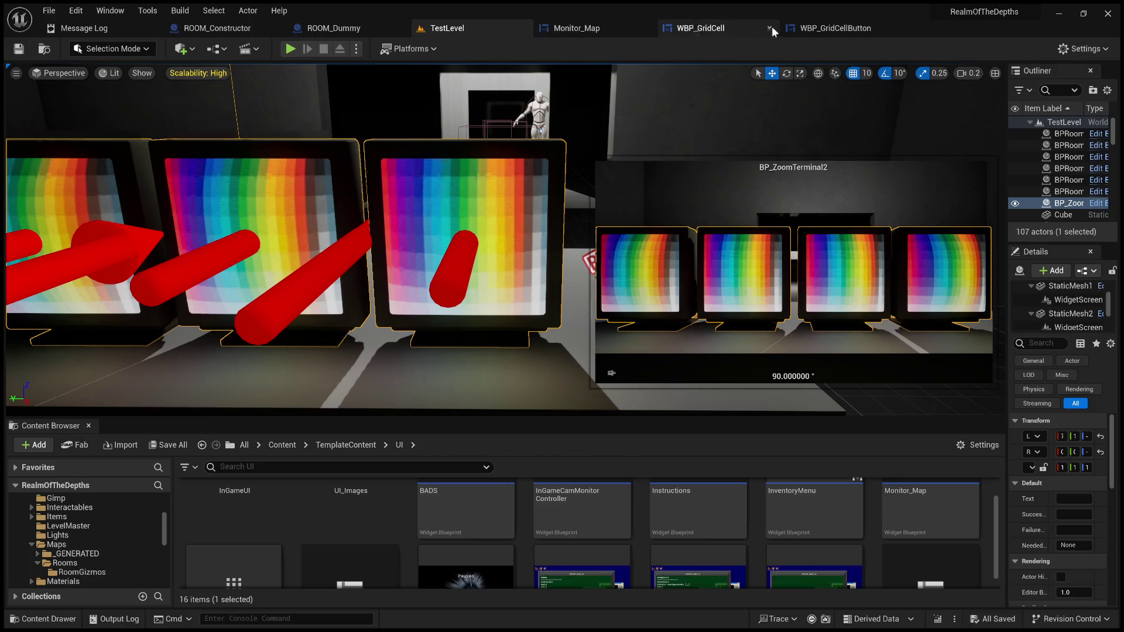
{"action": "left_click", "coordinate": [361, 27]}
{"action": "left_click", "coordinate": [619, 151]}
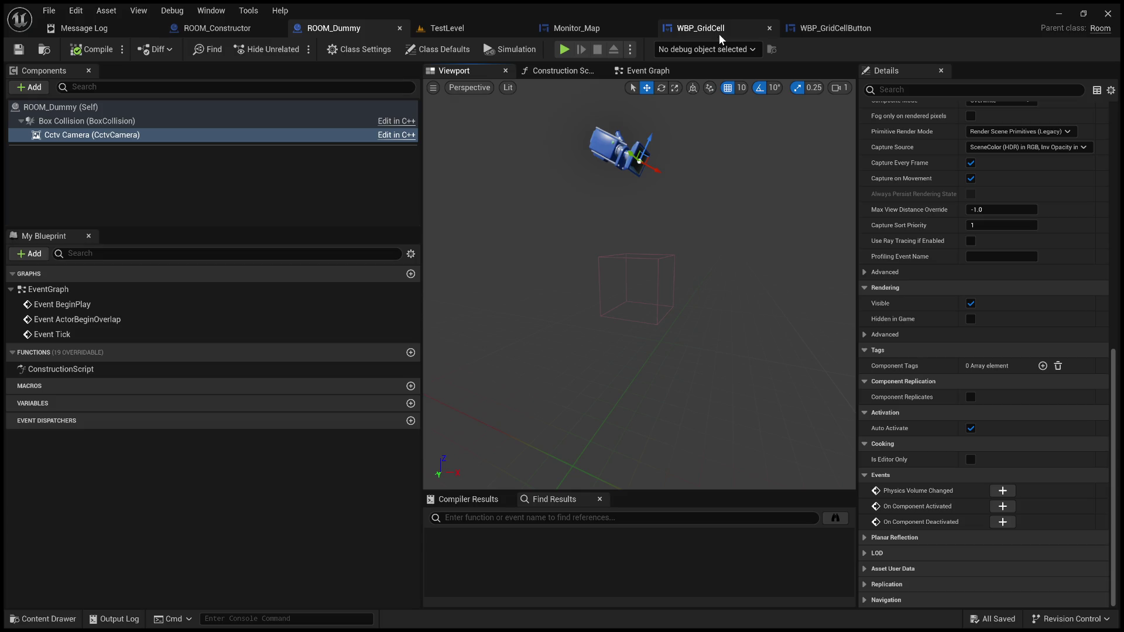
Back on TestLevel, widen the Outliner and Details panels
{"action": "left_click", "coordinate": [446, 31]}
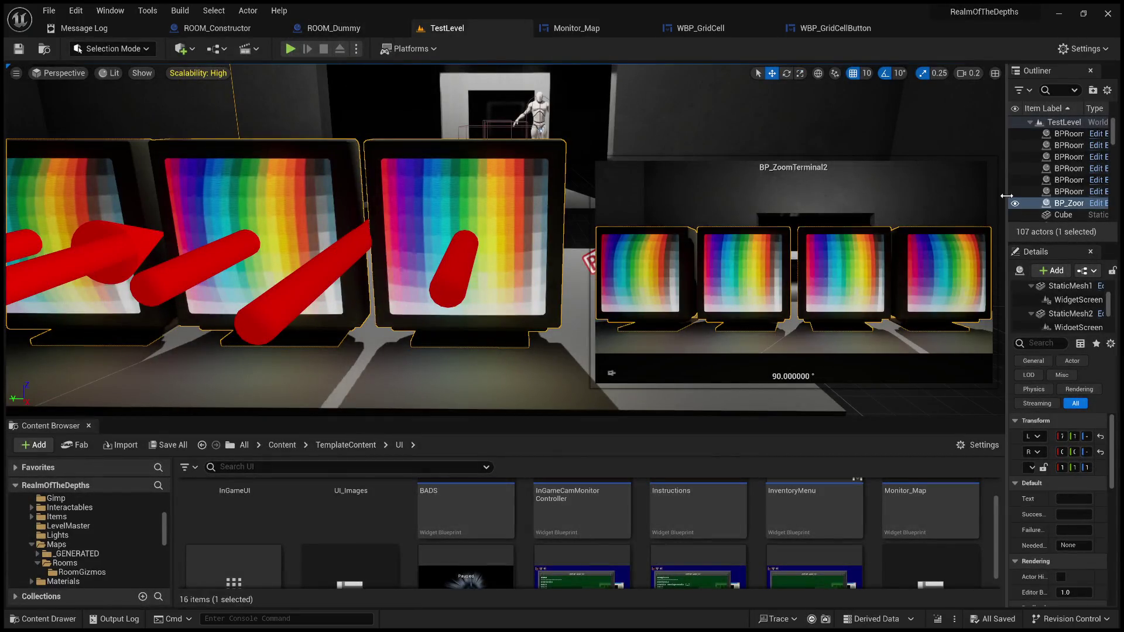
{"action": "left_click_drag", "start_coordinate": [1006, 214], "coordinate": [786, 213]}
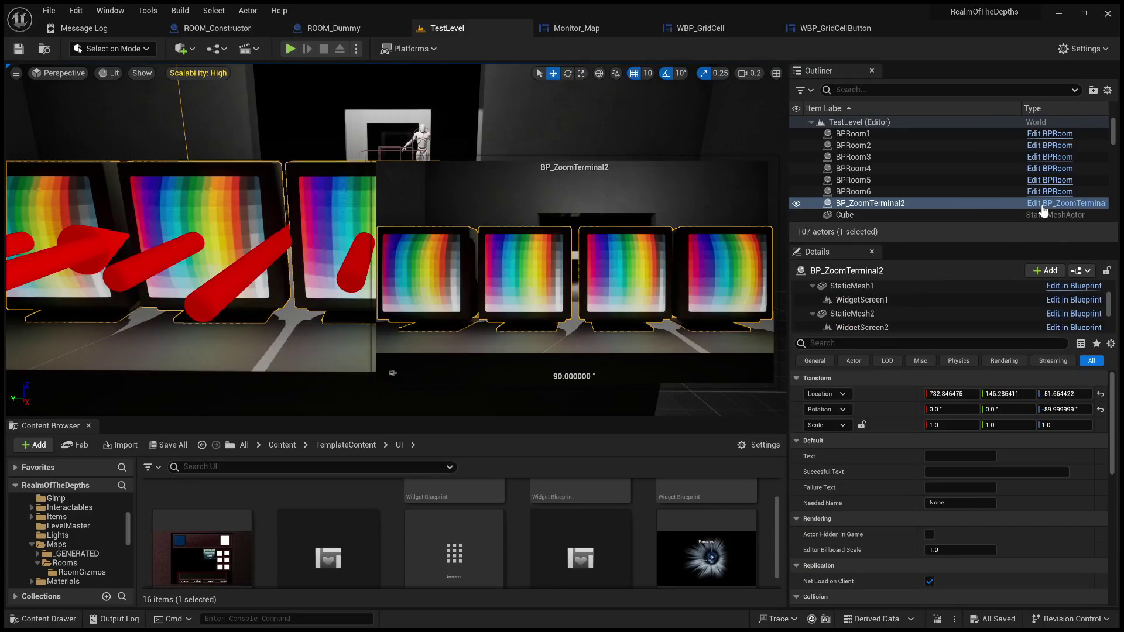
{"action": "left_click", "coordinate": [1043, 209]}
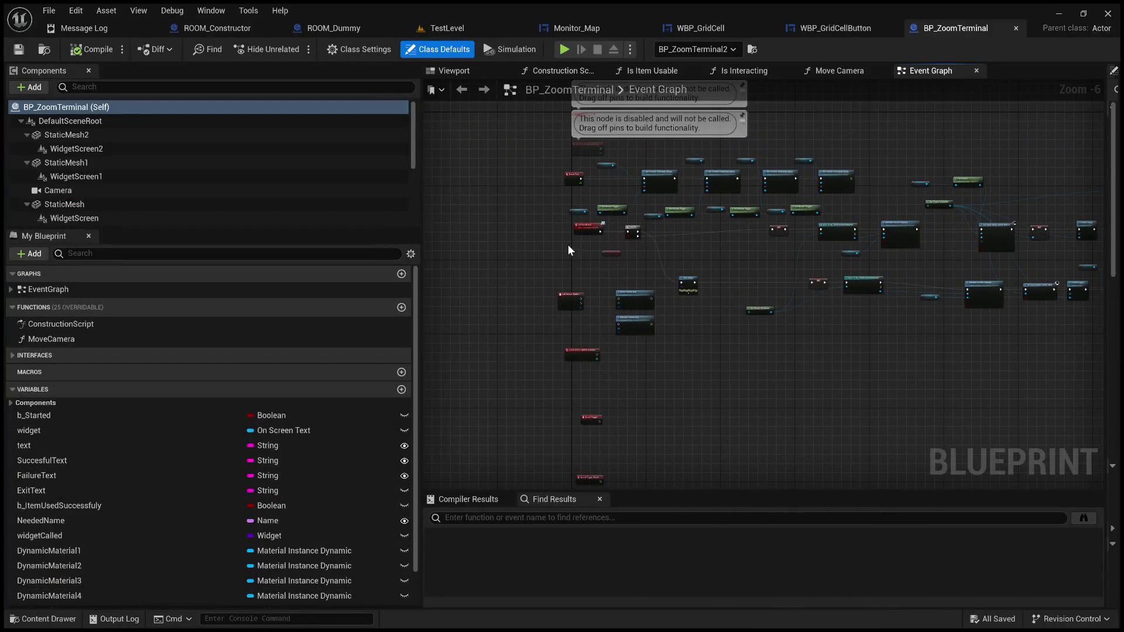
{"action": "scroll", "coordinate": [109, 161], "scroll_direction": "down", "scroll_amount": 3}
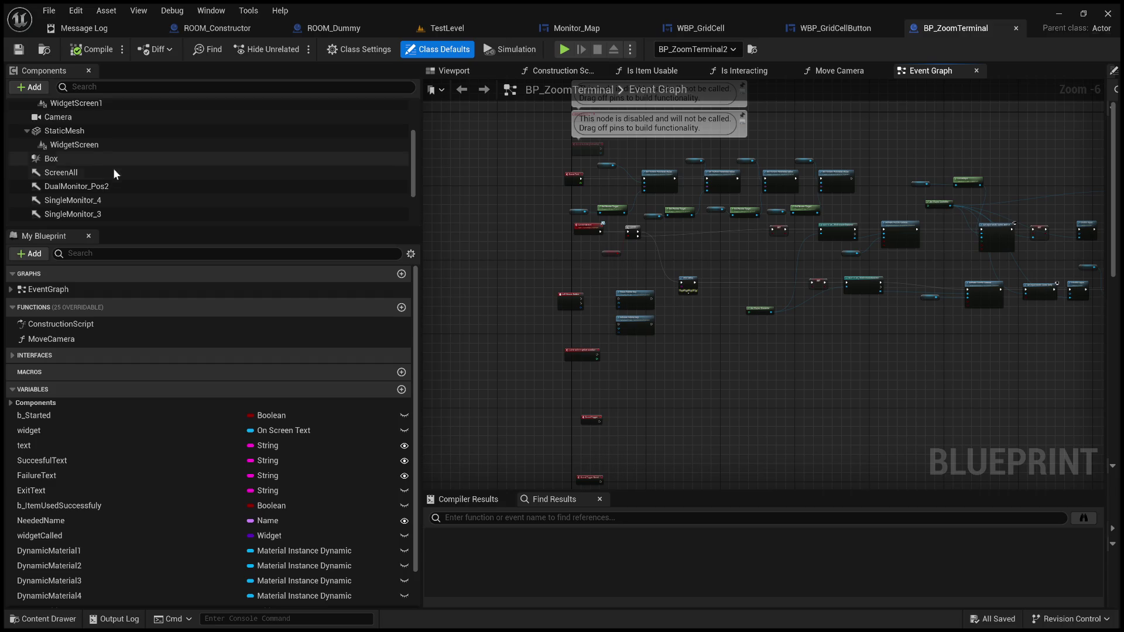
{"action": "scroll", "coordinate": [117, 170], "scroll_direction": "up", "scroll_amount": 4}
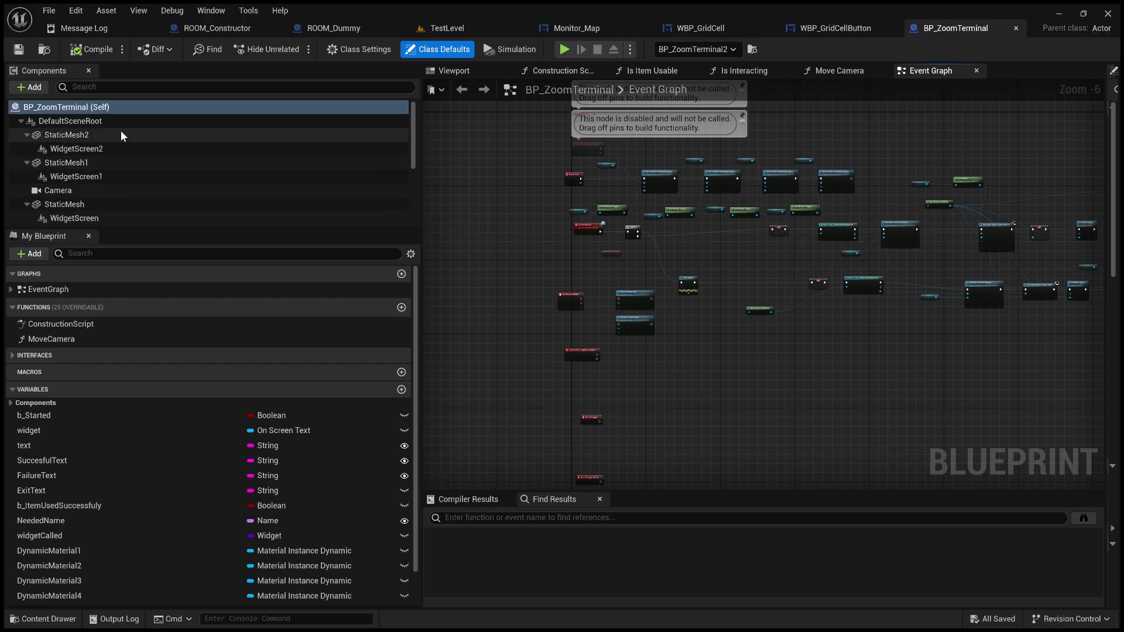
{"action": "scroll", "coordinate": [112, 143], "scroll_direction": "down", "scroll_amount": 5}
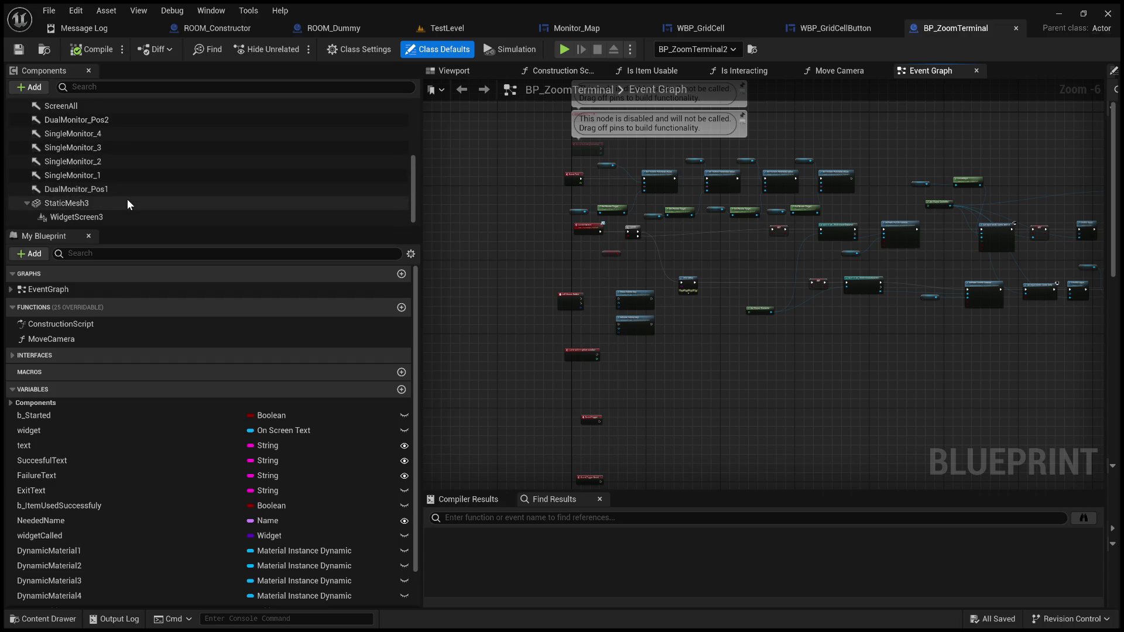
{"action": "left_click", "coordinate": [118, 215]}
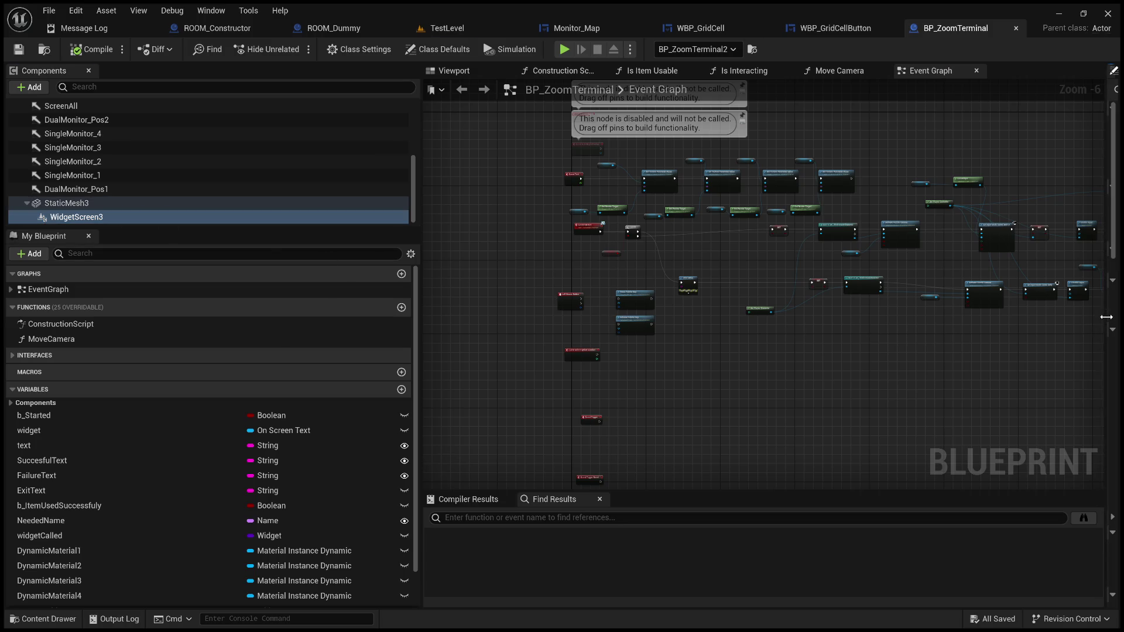
{"action": "mouse_move", "coordinate": [1113, 392]}
{"action": "left_mouse_down"}
{"action": "mouse_move", "coordinate": [753, 375]}
{"action": "mouse_move", "coordinate": [702, 356]}
{"action": "mouse_move", "coordinate": [978, 363]}
{"action": "left_mouse_up"}
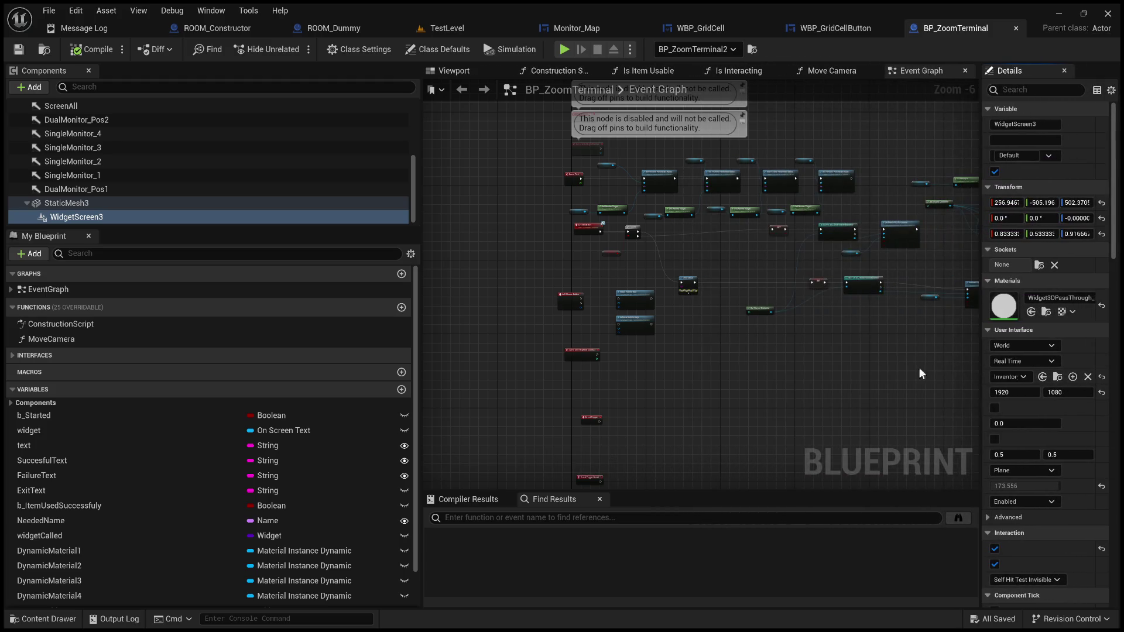
{"action": "scroll", "coordinate": [700, 329], "scroll_direction": "up", "scroll_amount": 2}
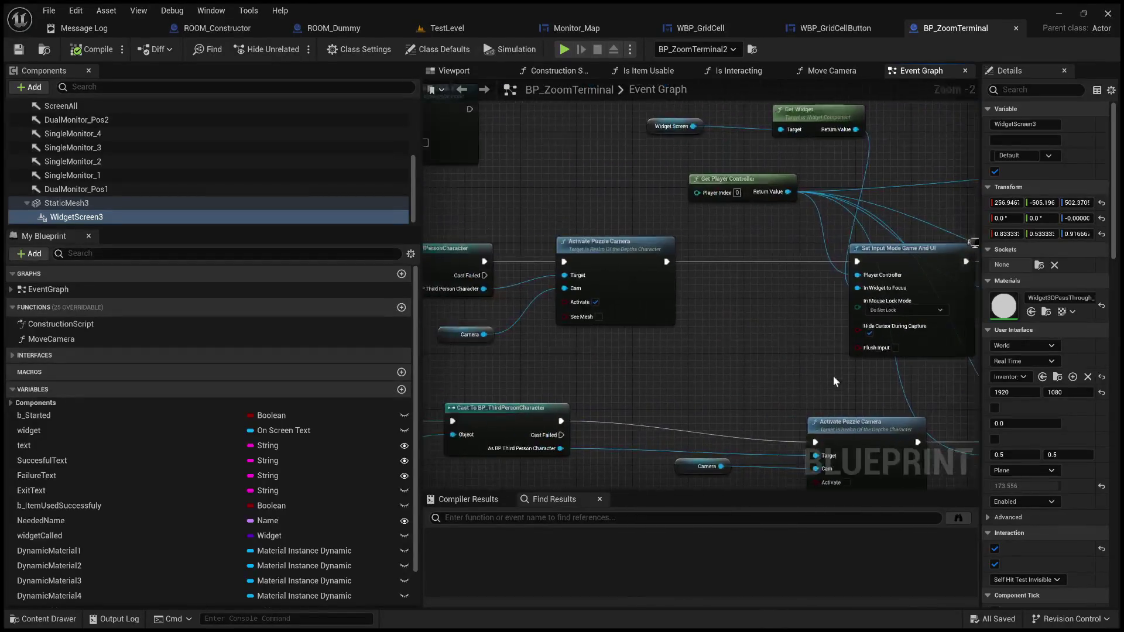
{"action": "scroll", "coordinate": [691, 213], "scroll_direction": "down", "scroll_amount": 4}
{"action": "scroll", "coordinate": [626, 240], "scroll_direction": "up", "scroll_amount": 5}
{"action": "scroll", "coordinate": [627, 240], "scroll_direction": "down", "scroll_amount": 1}
{"action": "scroll", "coordinate": [760, 202], "scroll_direction": "down", "scroll_amount": 1}
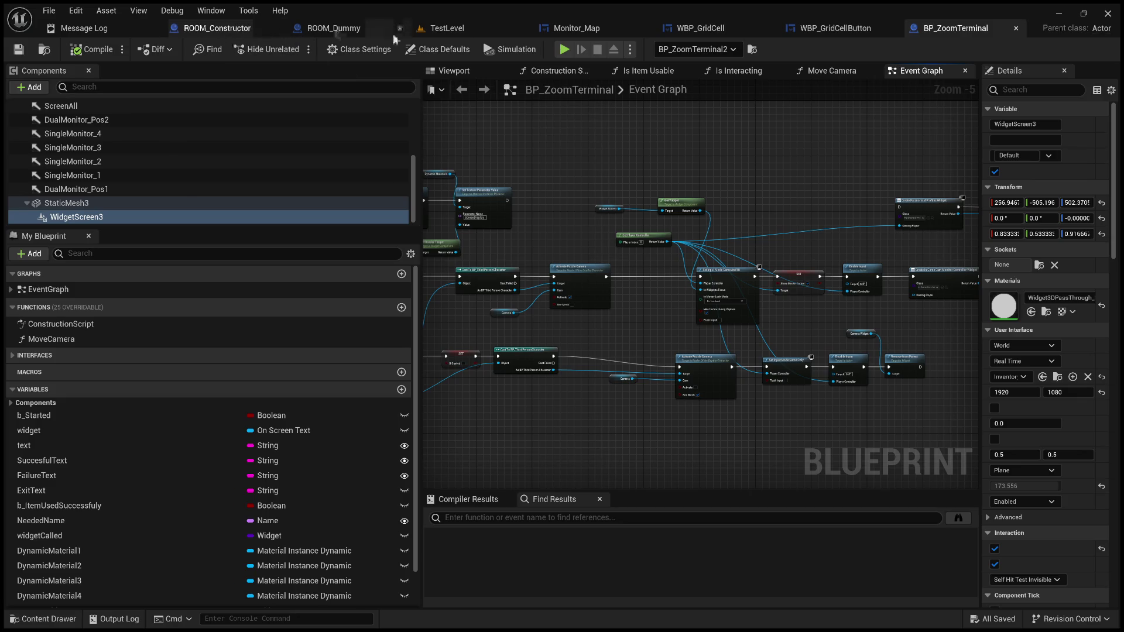
{"action": "left_click", "coordinate": [429, 33]}
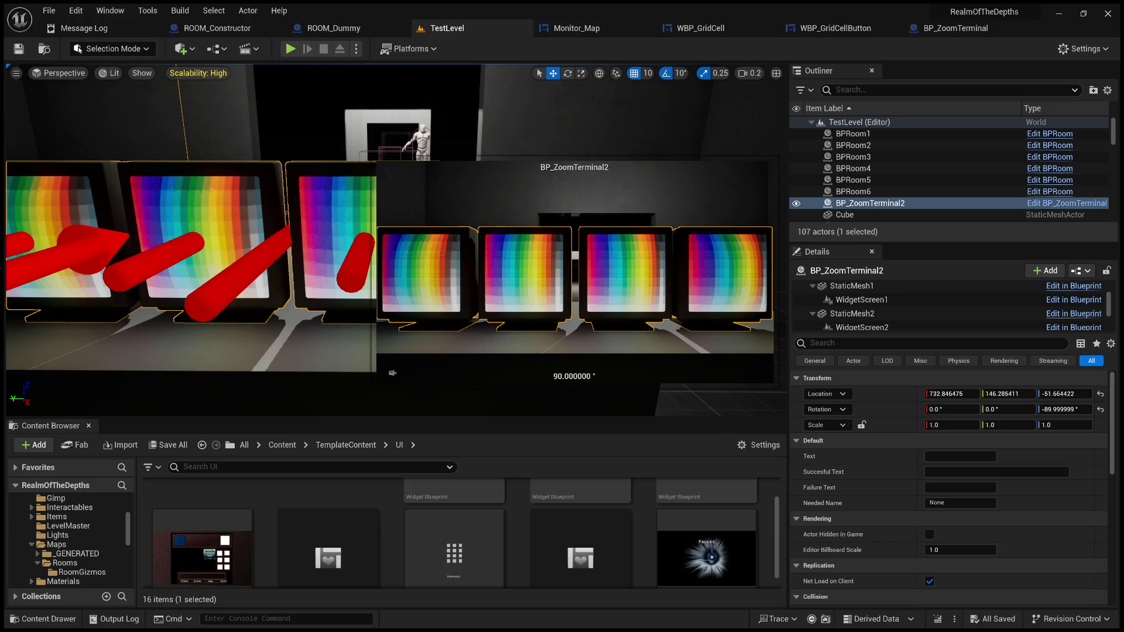
{"action": "key", "text": "alt+p"}
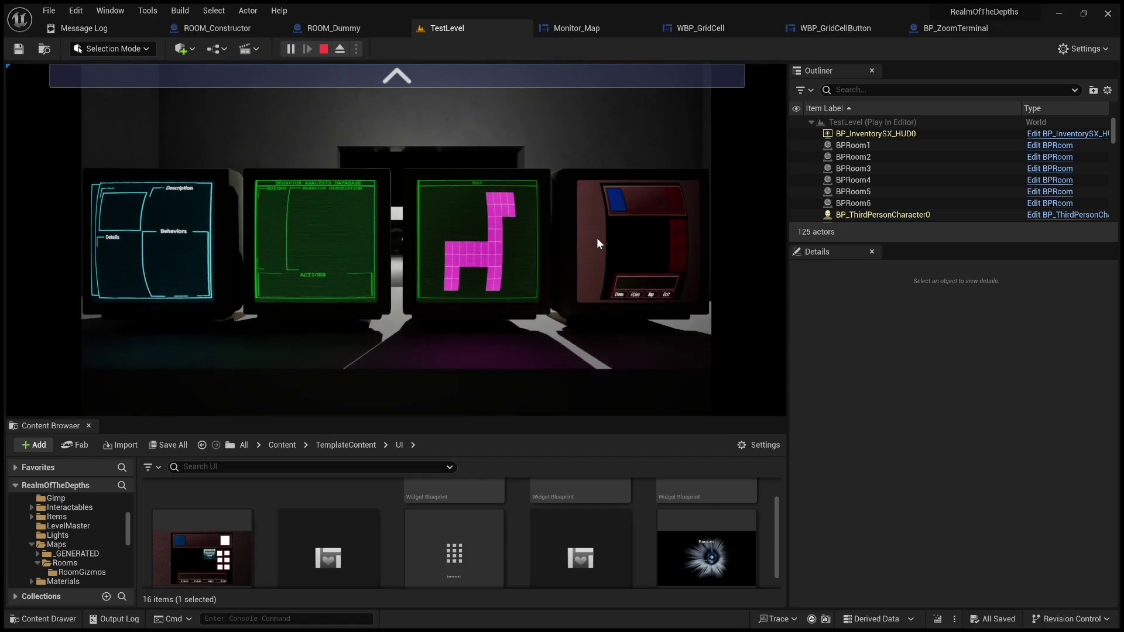
{"action": "left_click", "coordinate": [447, 75]}
{"action": "left_click", "coordinate": [452, 78]}
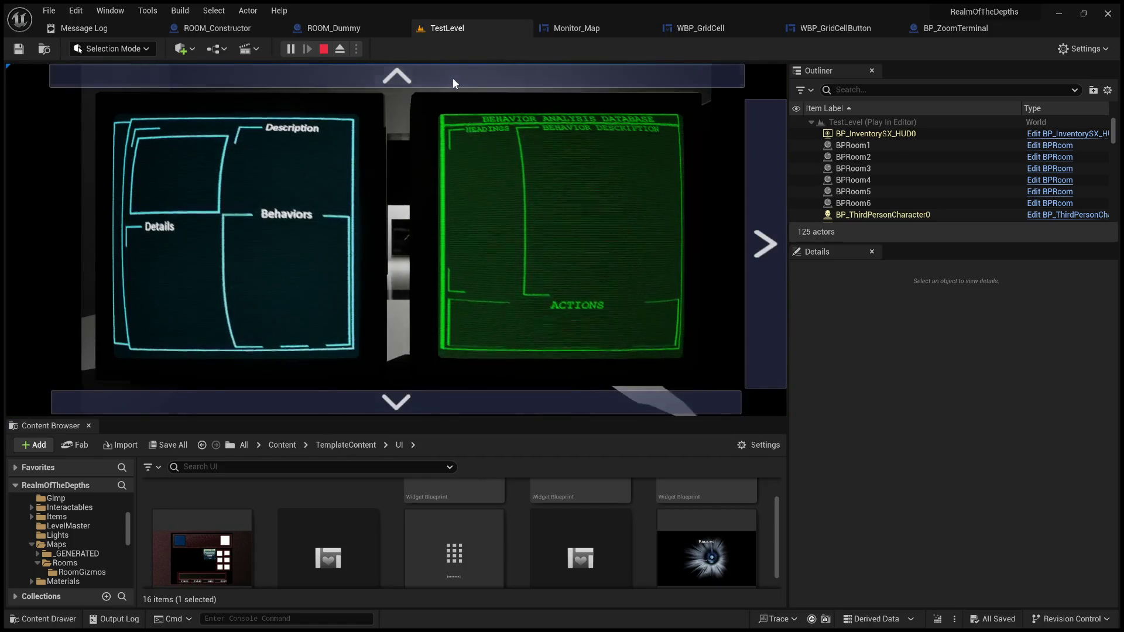
{"action": "left_click", "coordinate": [773, 236]}
{"action": "left_click", "coordinate": [773, 236]}
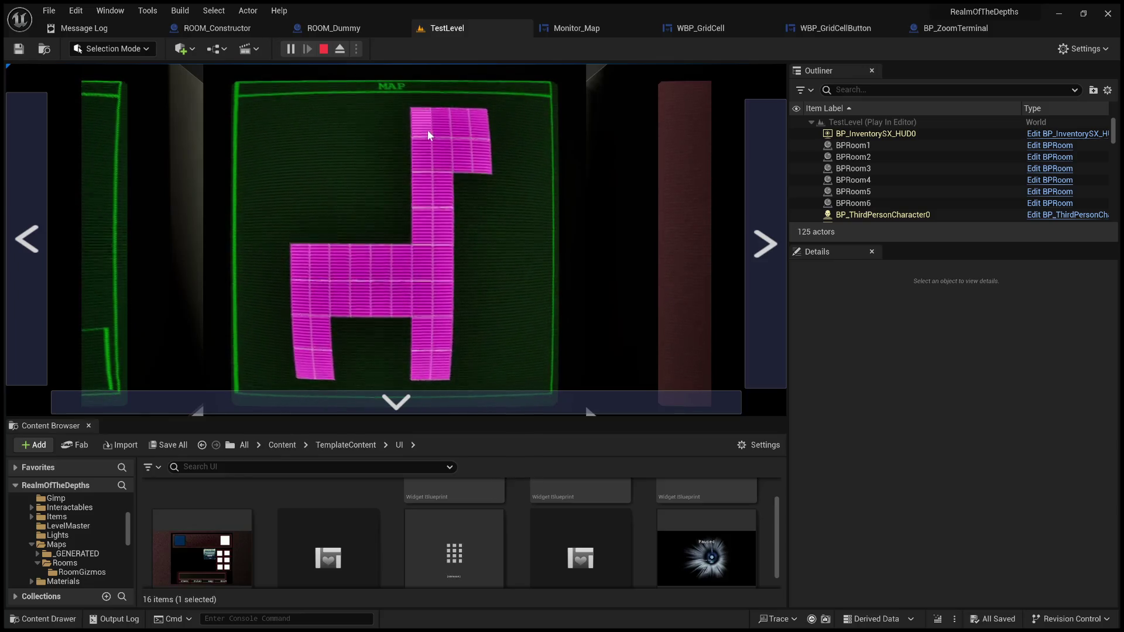
{"action": "left_click", "coordinate": [446, 162]}
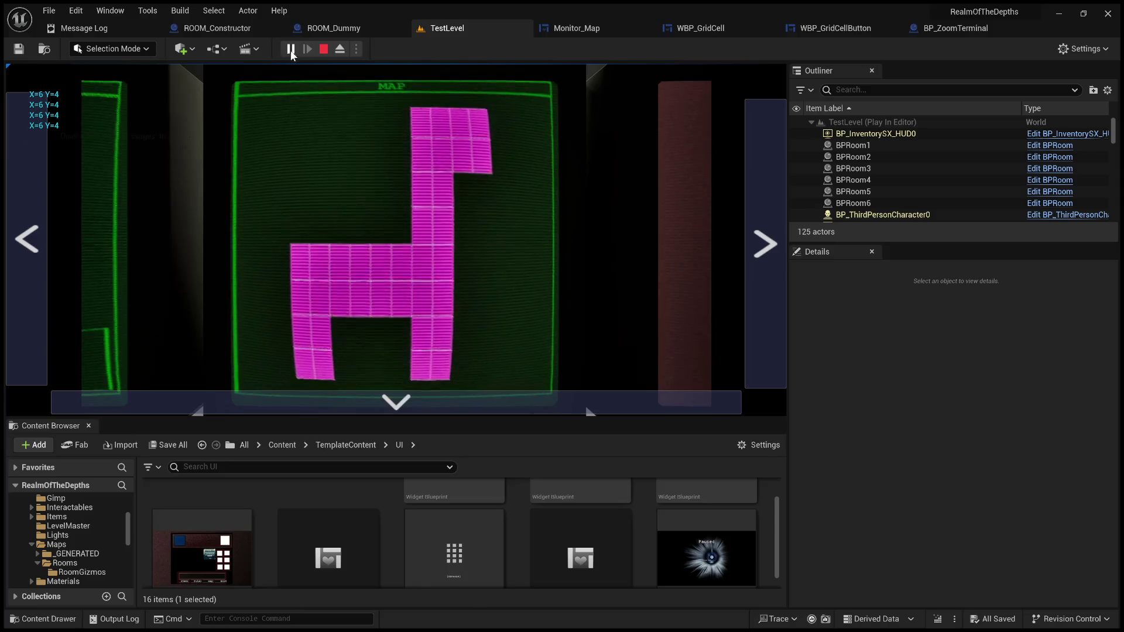
{"action": "key", "text": "Escape"}
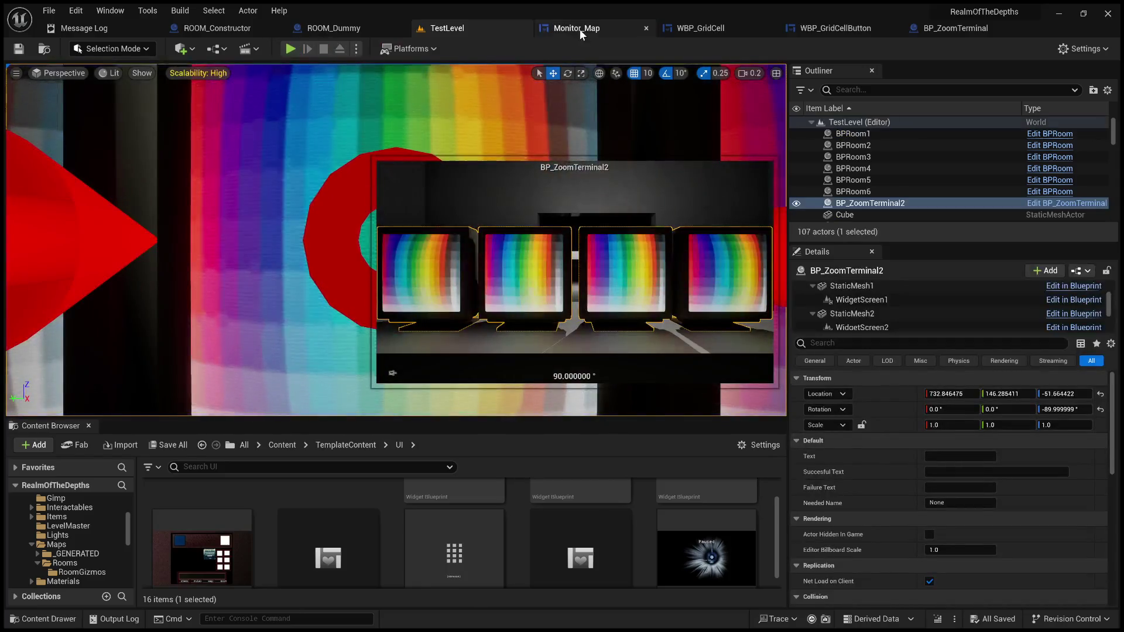
Open the WBP_GridCellButton widget in the Designer view
{"action": "left_click", "coordinate": [580, 29]}
{"action": "left_click", "coordinate": [712, 29]}
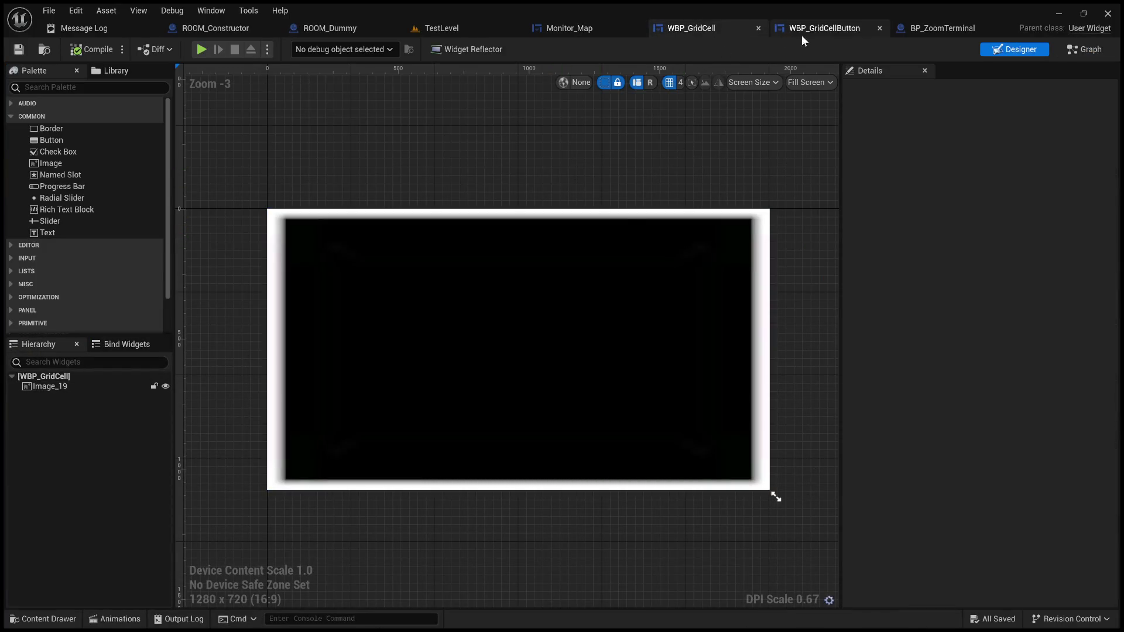
{"action": "left_click", "coordinate": [851, 27]}
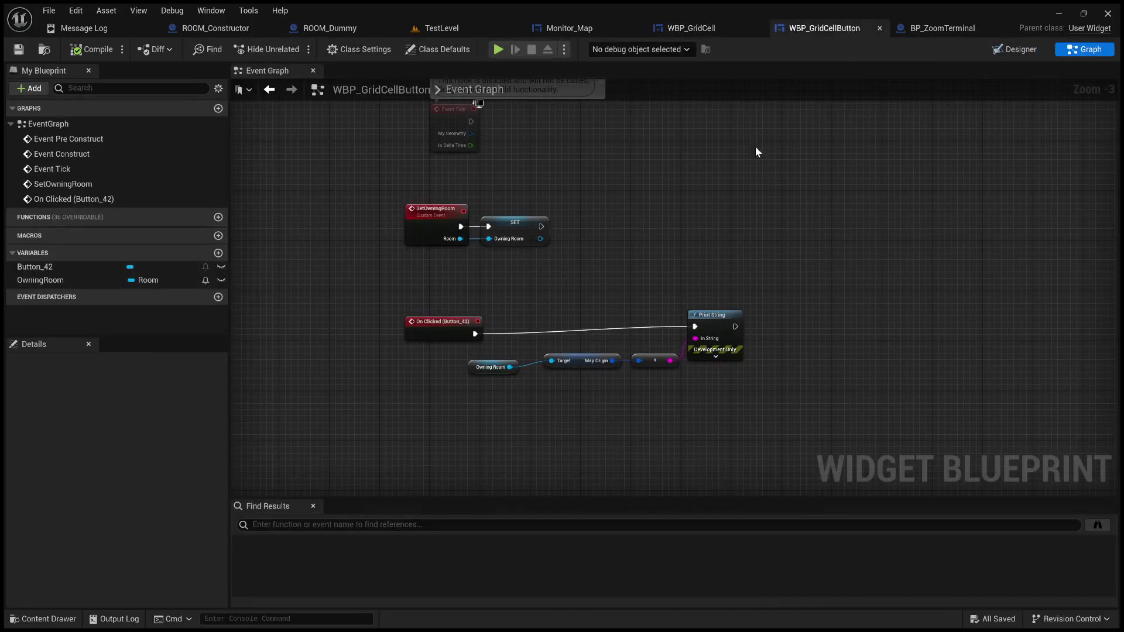
{"action": "left_click", "coordinate": [1016, 50]}
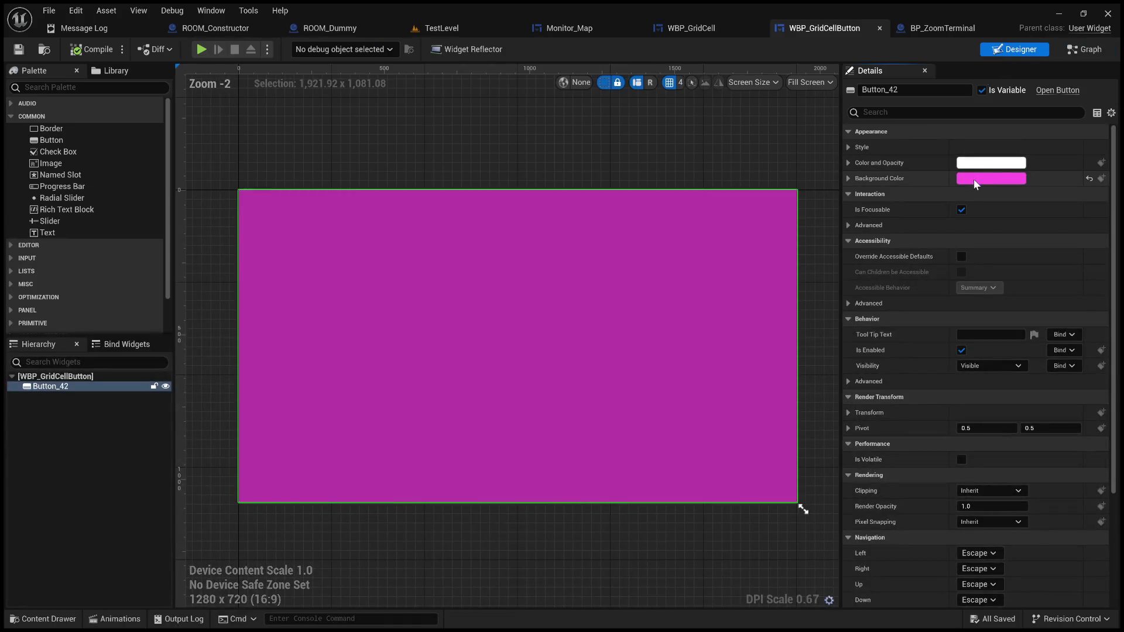
Set the button background colour alpha to 0, save the widget, and return to TestLevel
{"action": "left_click", "coordinate": [848, 178]}
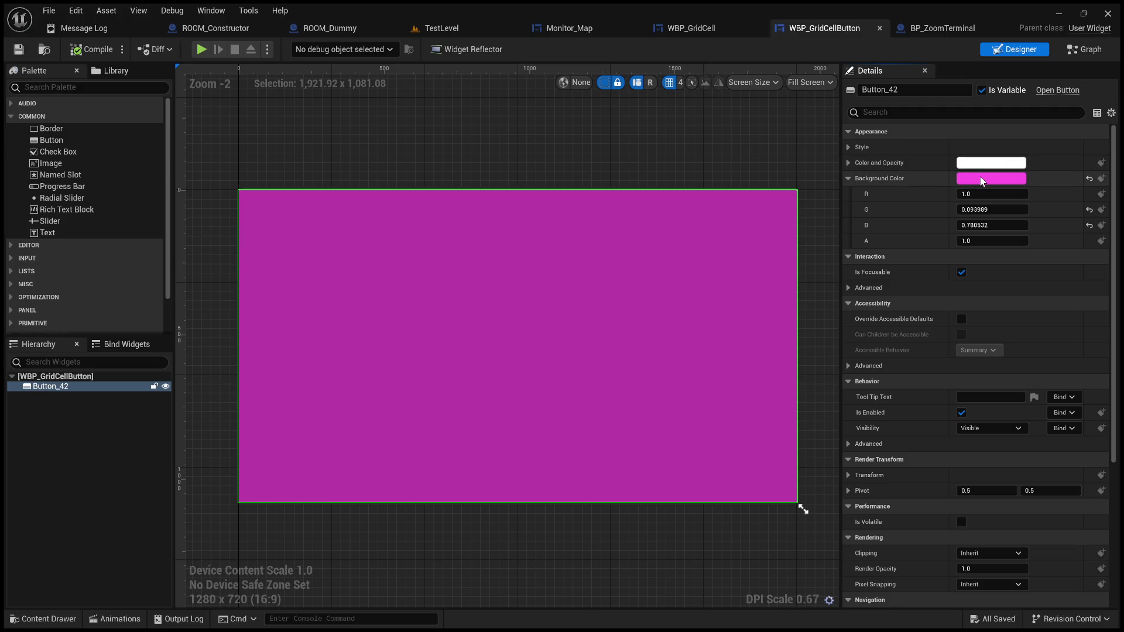
{"action": "left_click_drag", "start_coordinate": [995, 241], "coordinate": [966, 241]}
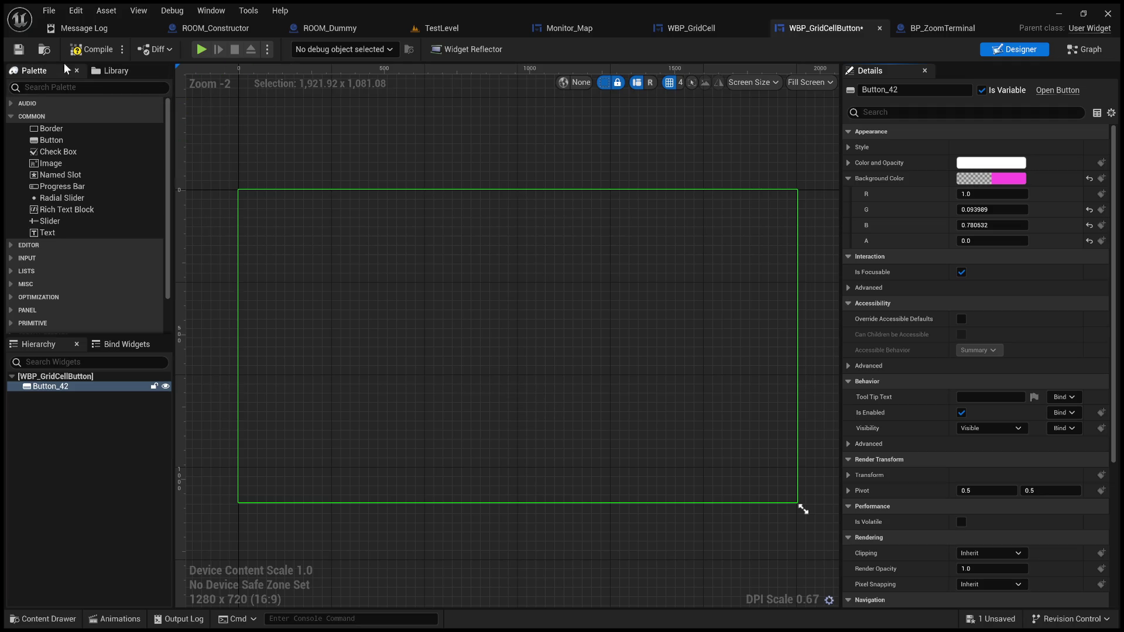
{"action": "left_click", "coordinate": [19, 50]}
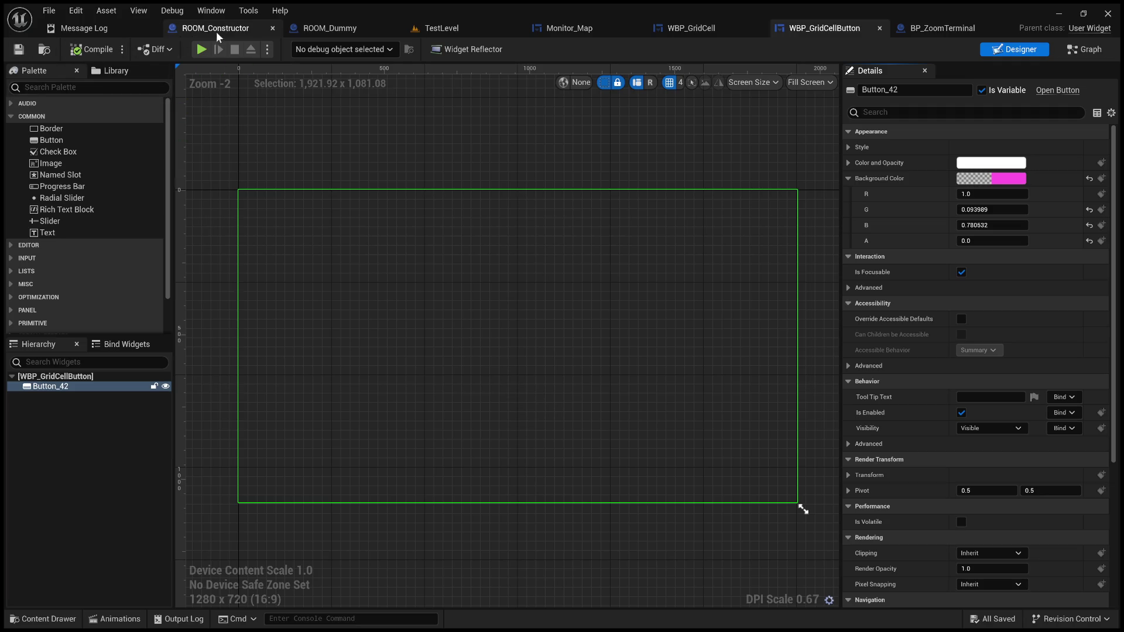
{"action": "left_click", "coordinate": [442, 28]}
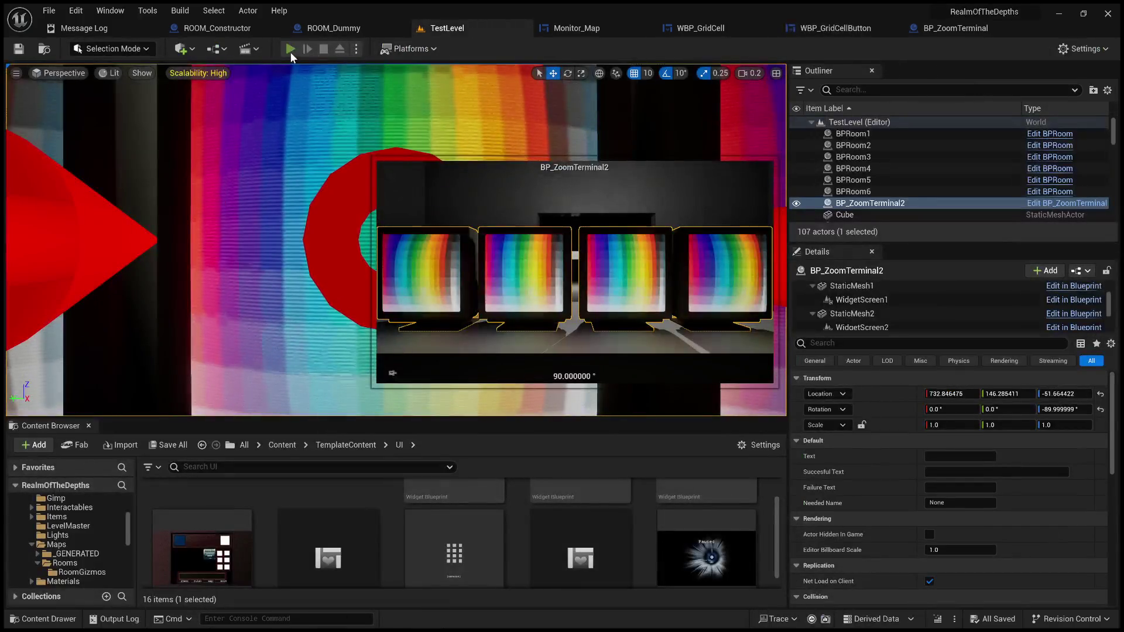
Start a play test and move over to the terminal's MAP monitor
{"action": "left_click", "coordinate": [291, 48]}
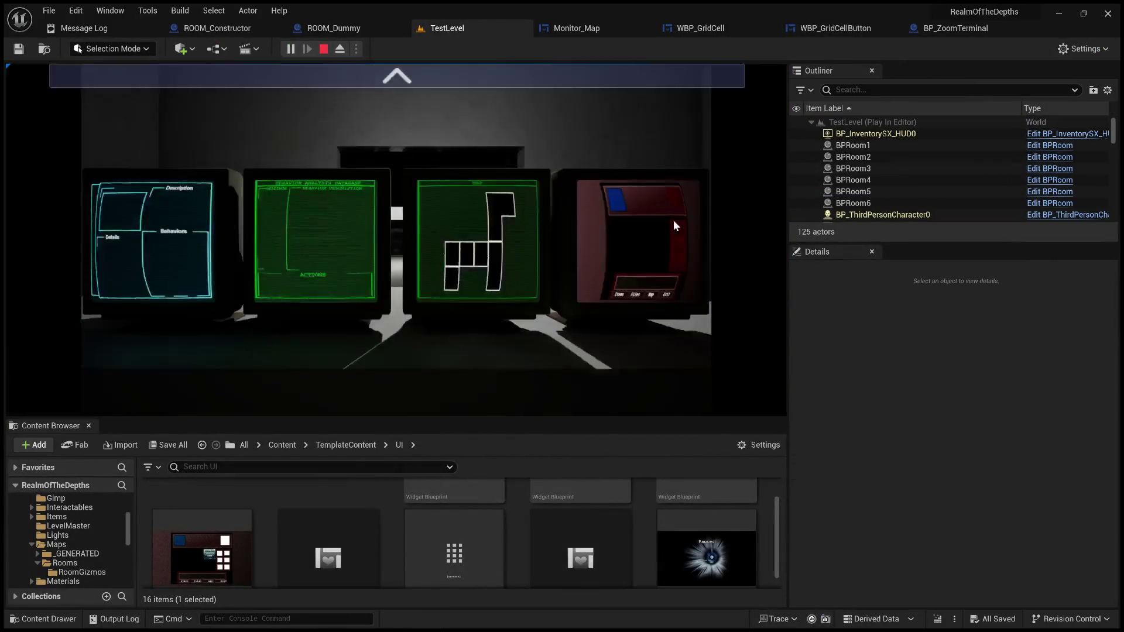
{"action": "left_click", "coordinate": [511, 71]}
{"action": "left_click", "coordinate": [762, 197]}
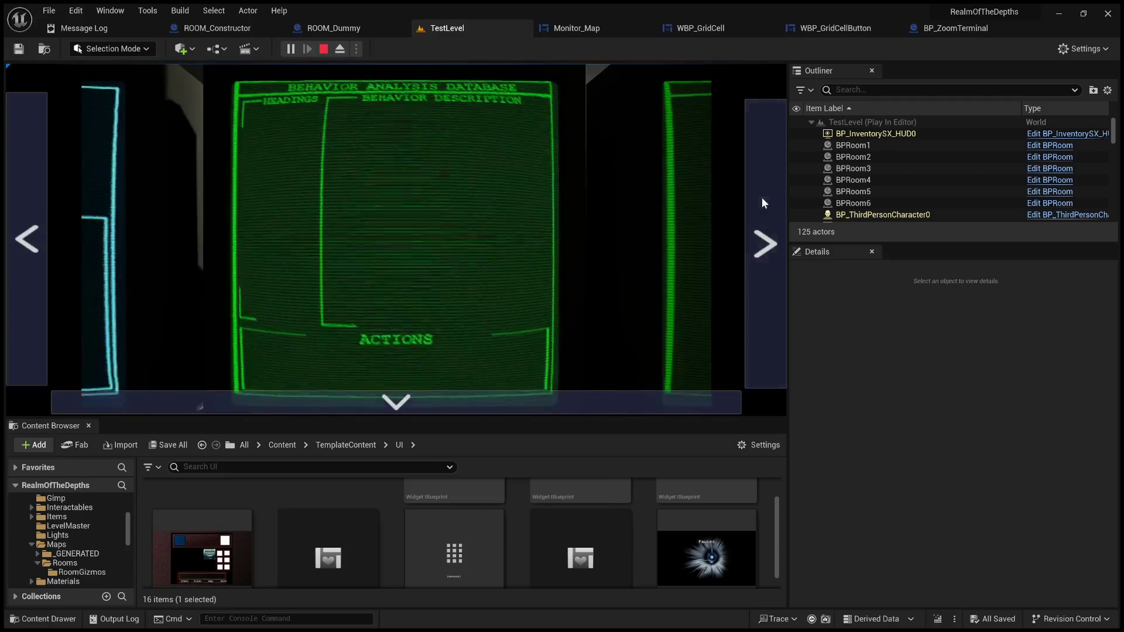
{"action": "left_click", "coordinate": [762, 196]}
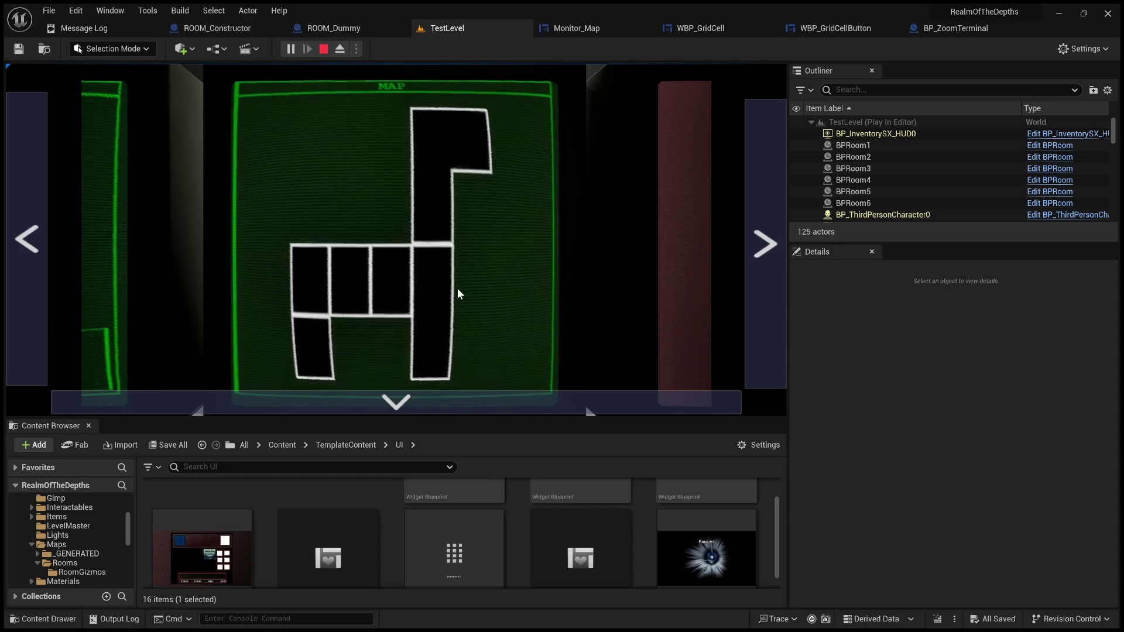
Click the upper, bottom, middle and left-hand map cells to check their logged coordinates
{"action": "left_click", "coordinate": [427, 212]}
{"action": "left_click", "coordinate": [433, 218]}
{"action": "left_click", "coordinate": [441, 158]}
{"action": "left_click", "coordinate": [456, 150]}
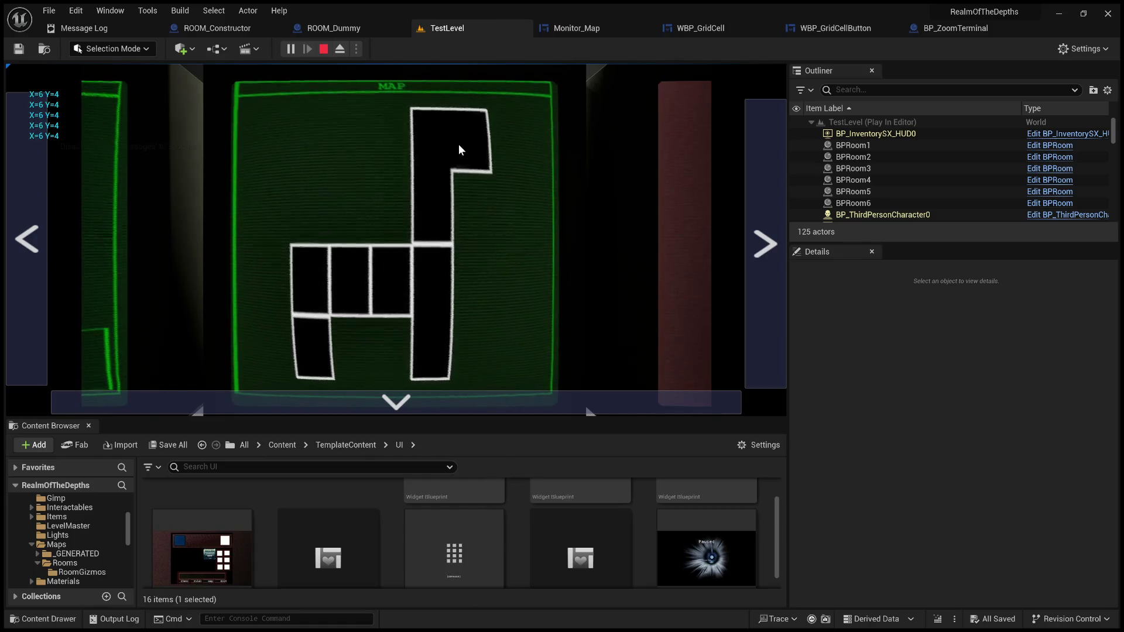
{"action": "left_click", "coordinate": [432, 359]}
{"action": "left_click", "coordinate": [422, 352]}
{"action": "left_click", "coordinate": [425, 340]}
{"action": "left_click", "coordinate": [397, 272]}
{"action": "left_click", "coordinate": [385, 308]}
{"action": "left_click", "coordinate": [385, 309]}
{"action": "left_click", "coordinate": [389, 269]}
{"action": "left_click", "coordinate": [357, 269]}
{"action": "left_click", "coordinate": [304, 283]}
{"action": "left_click", "coordinate": [312, 300]}
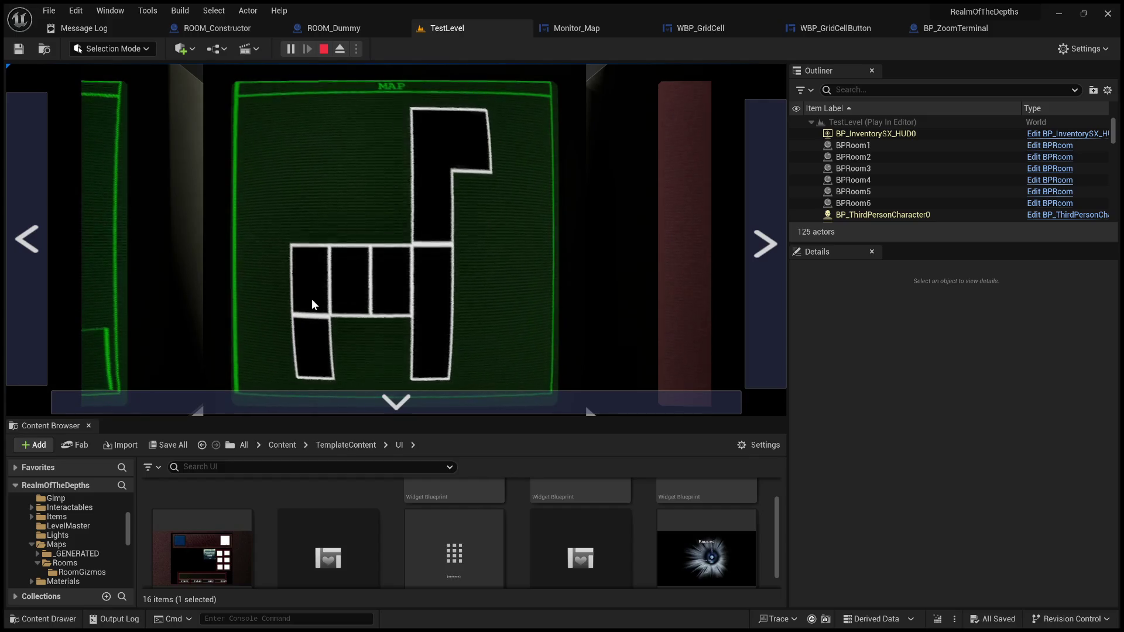
Click more map cells, such as X=0 Y=2 and X=4 Y=2, then stop the play session
{"action": "left_click", "coordinate": [337, 293]}
{"action": "left_click", "coordinate": [394, 272]}
{"action": "left_click", "coordinate": [434, 273]}
{"action": "double_click", "coordinate": [434, 274]}
{"action": "left_click", "coordinate": [379, 273]}
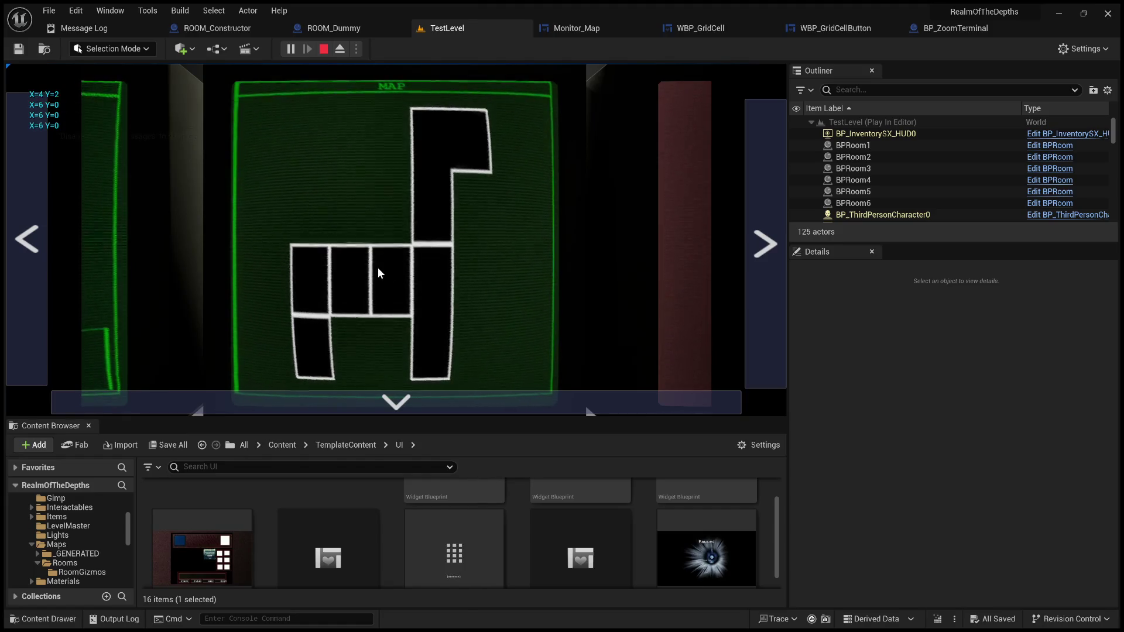
{"action": "left_click", "coordinate": [352, 275]}
{"action": "left_click", "coordinate": [308, 273]}
{"action": "left_click", "coordinate": [309, 355]}
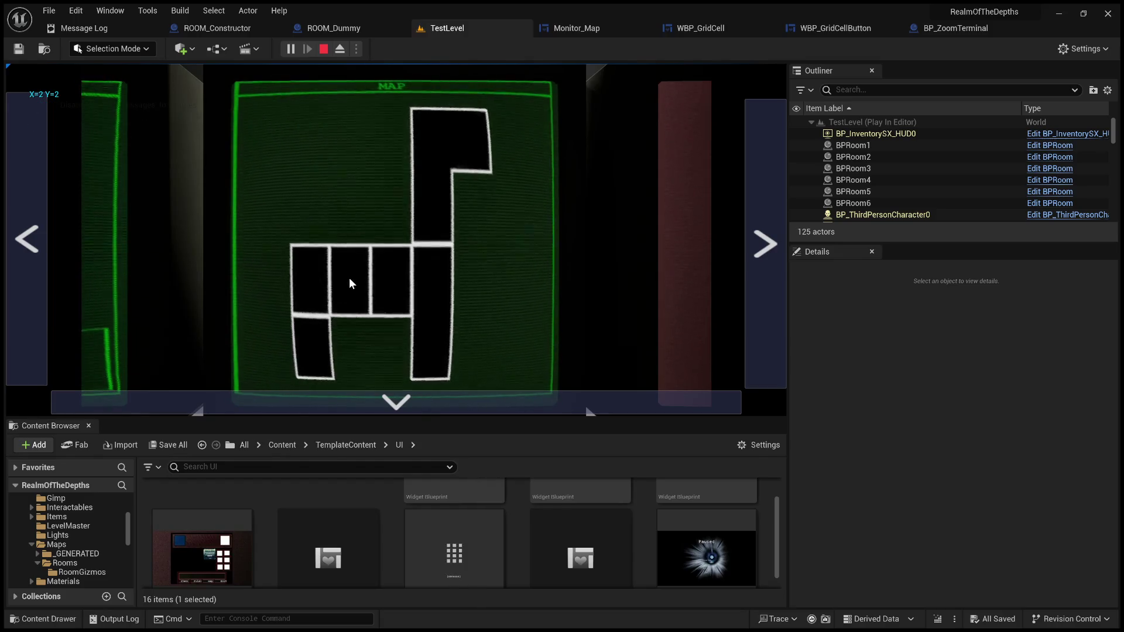
{"action": "left_click", "coordinate": [404, 289]}
{"action": "left_click", "coordinate": [432, 293]}
{"action": "left_click", "coordinate": [427, 226]}
{"action": "left_click", "coordinate": [421, 280]}
{"action": "left_click", "coordinate": [326, 51]}
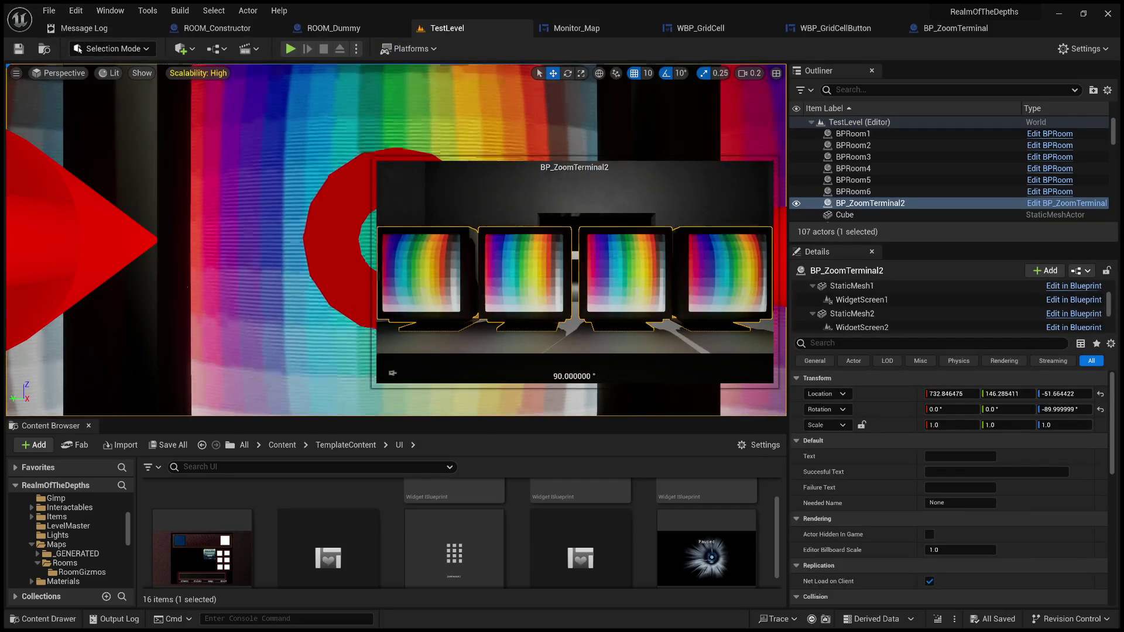
Enlarge the Content Browser and open Content > LevelPrototyping
{"action": "left_click_drag", "start_coordinate": [318, 419], "coordinate": [318, 214]}
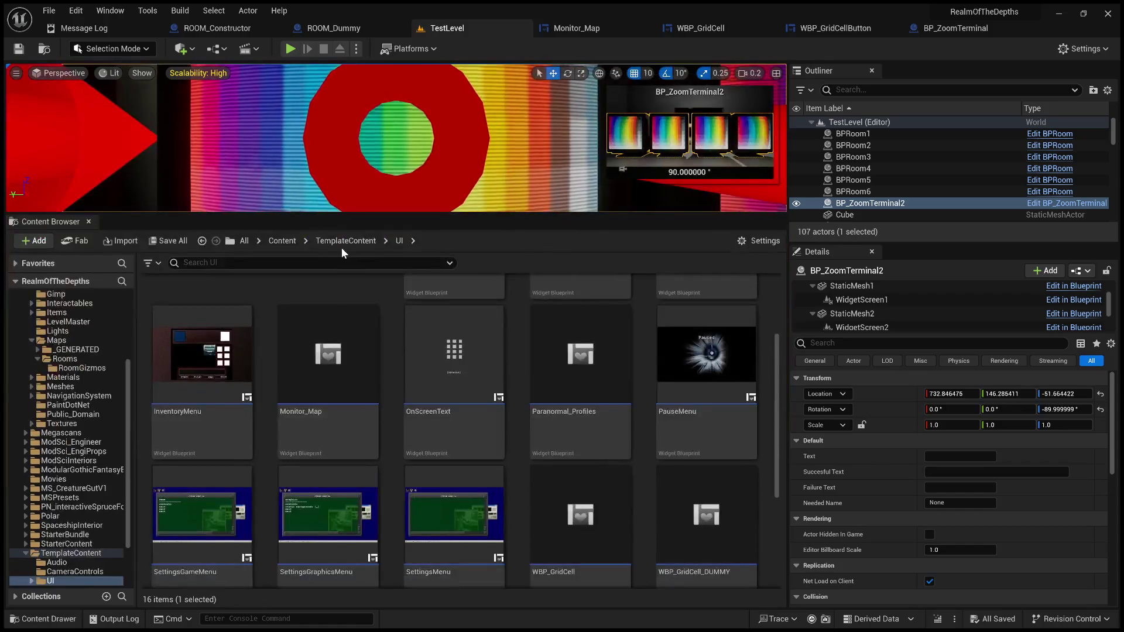
{"action": "left_click", "coordinate": [283, 243]}
{"action": "scroll", "coordinate": [572, 460], "scroll_direction": "down", "scroll_amount": 3}
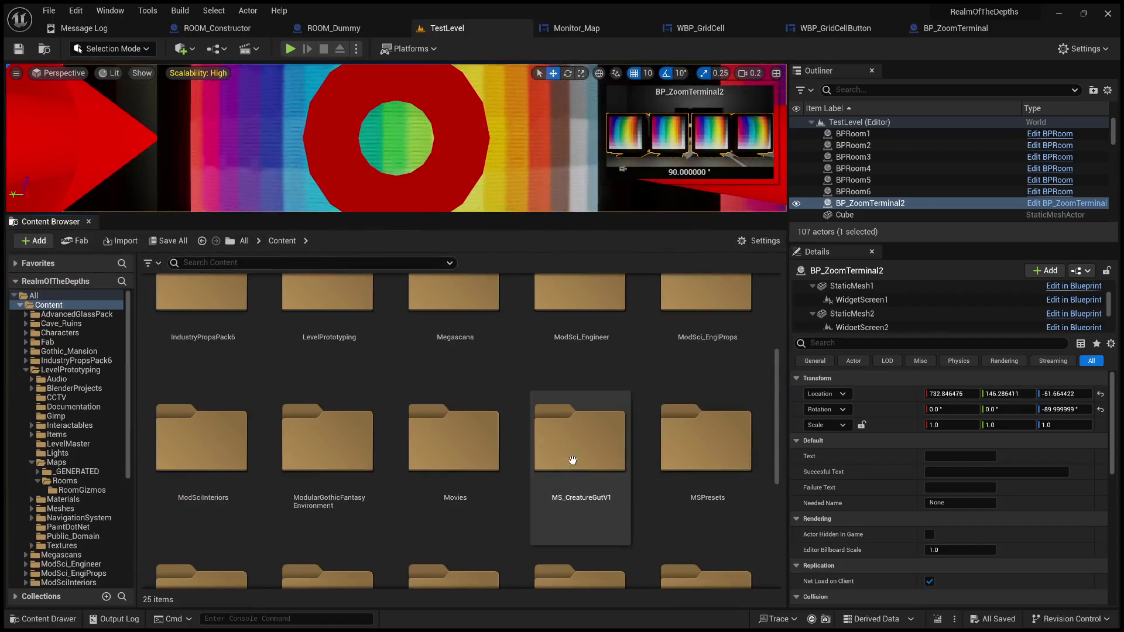
{"action": "scroll", "coordinate": [644, 468], "scroll_direction": "down", "scroll_amount": 2}
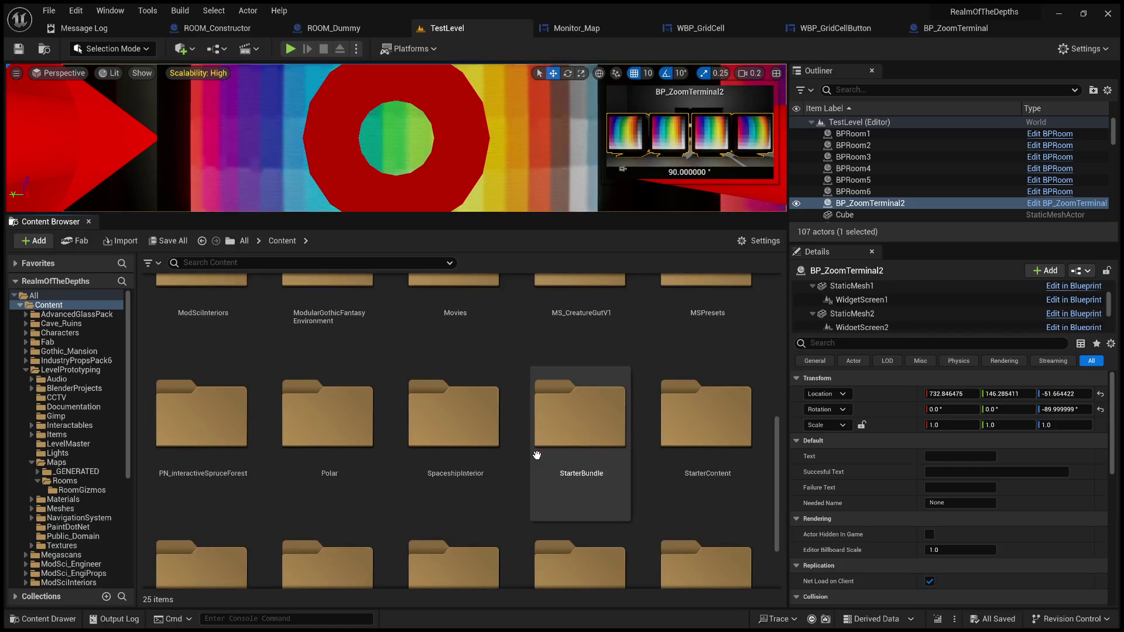
{"action": "scroll", "coordinate": [641, 474], "scroll_direction": "down", "scroll_amount": 1}
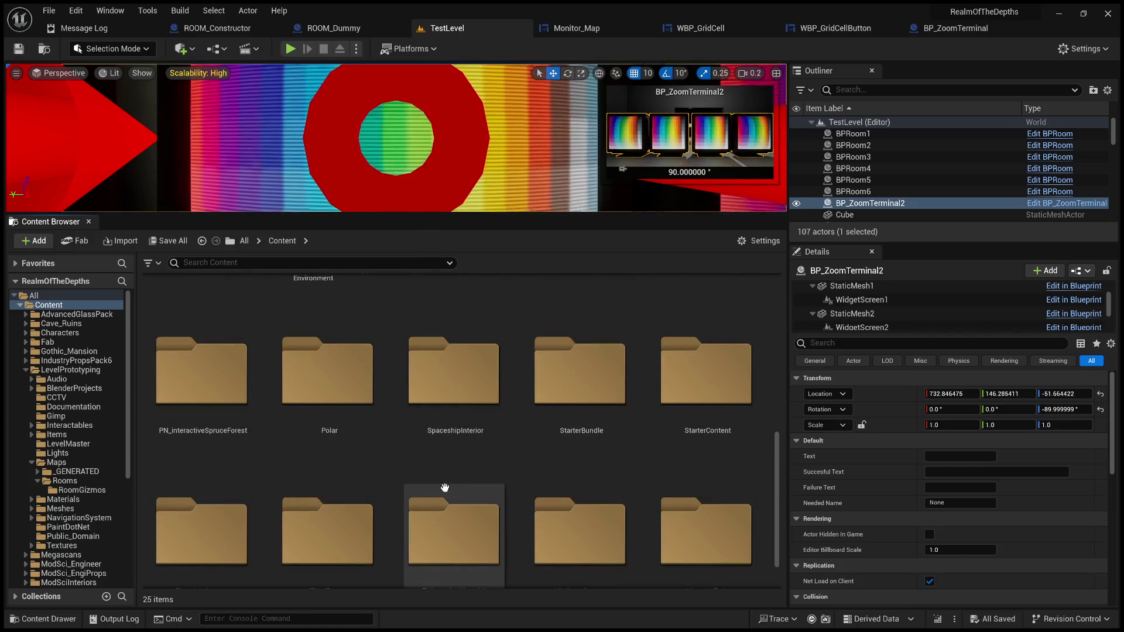
{"action": "scroll", "coordinate": [419, 527], "scroll_direction": "up", "scroll_amount": 3}
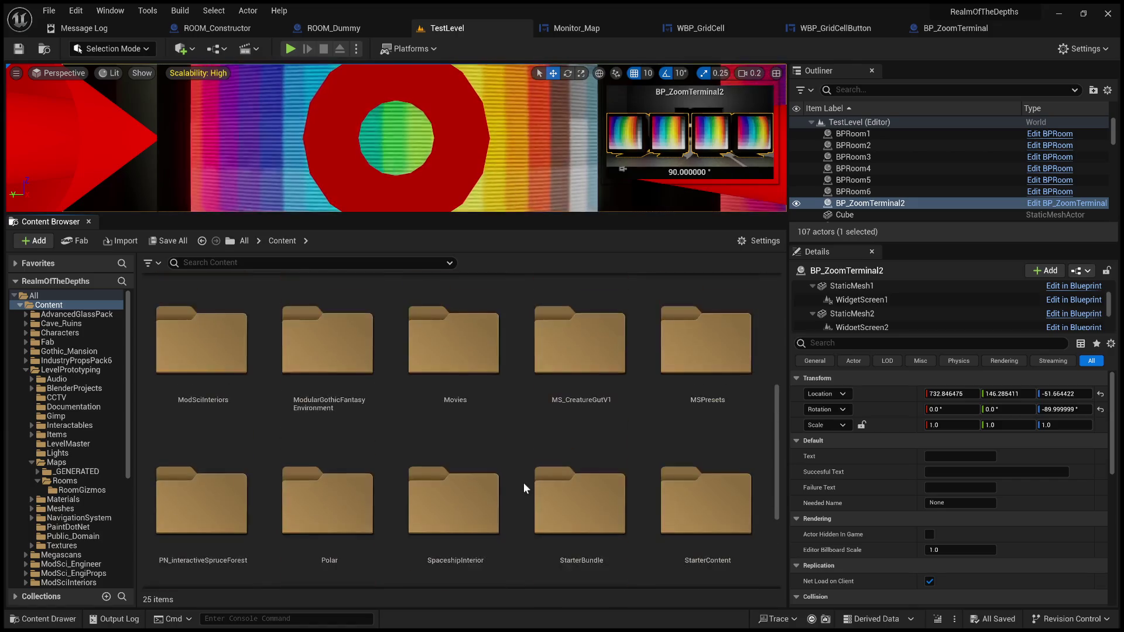
{"action": "scroll", "coordinate": [419, 460], "scroll_direction": "up", "scroll_amount": 5}
{"action": "scroll", "coordinate": [691, 400], "scroll_direction": "up", "scroll_amount": 2}
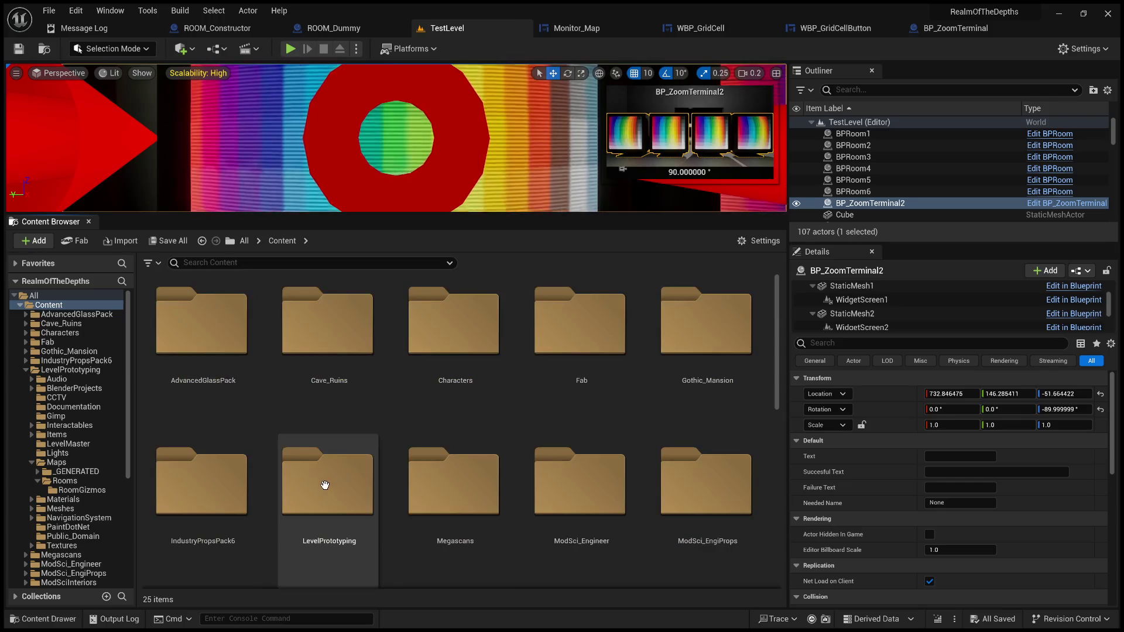
{"action": "double_click", "coordinate": [325, 485]}
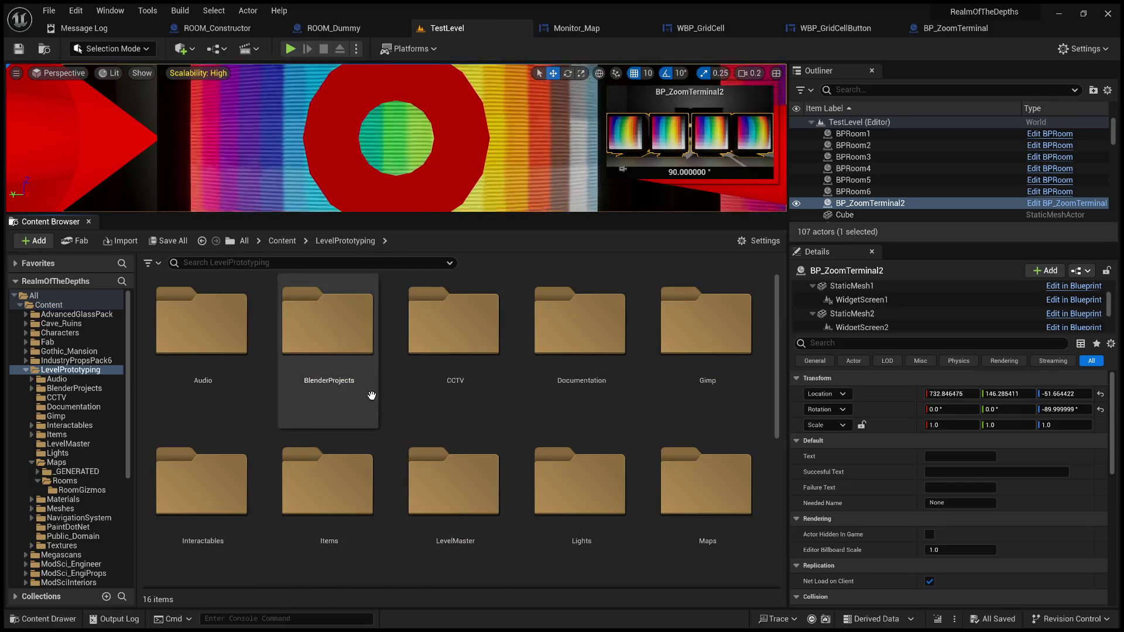
Open the Interactables folder and bring up BP_InteractableTerminal's Event Graph
{"action": "scroll", "coordinate": [477, 403], "scroll_direction": "down", "scroll_amount": 1}
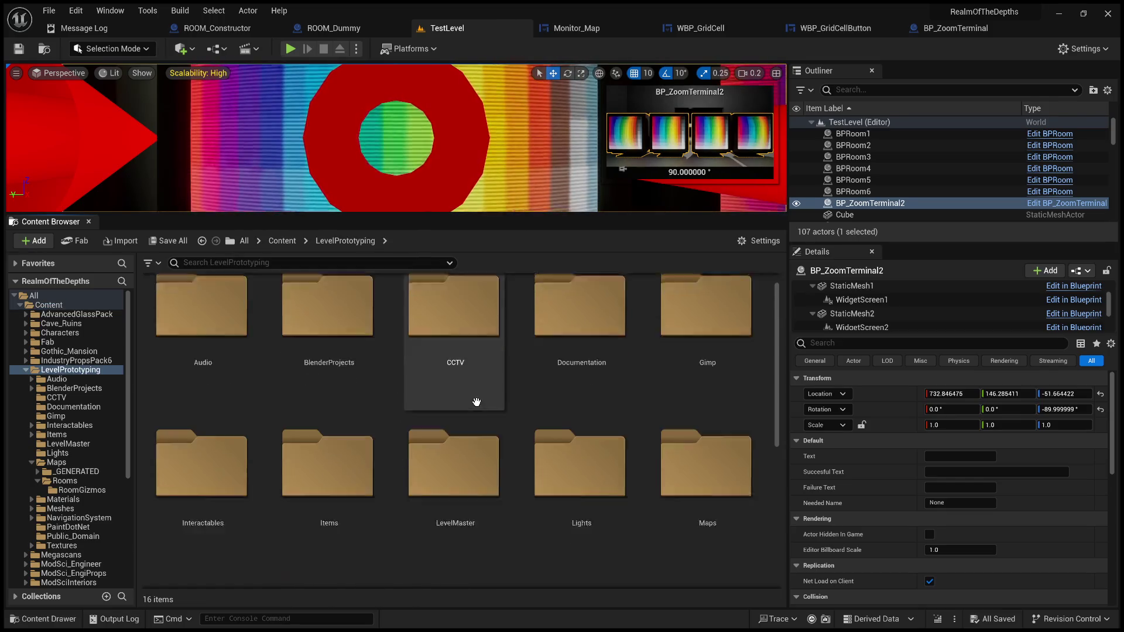
{"action": "scroll", "coordinate": [528, 459], "scroll_direction": "down", "scroll_amount": 3}
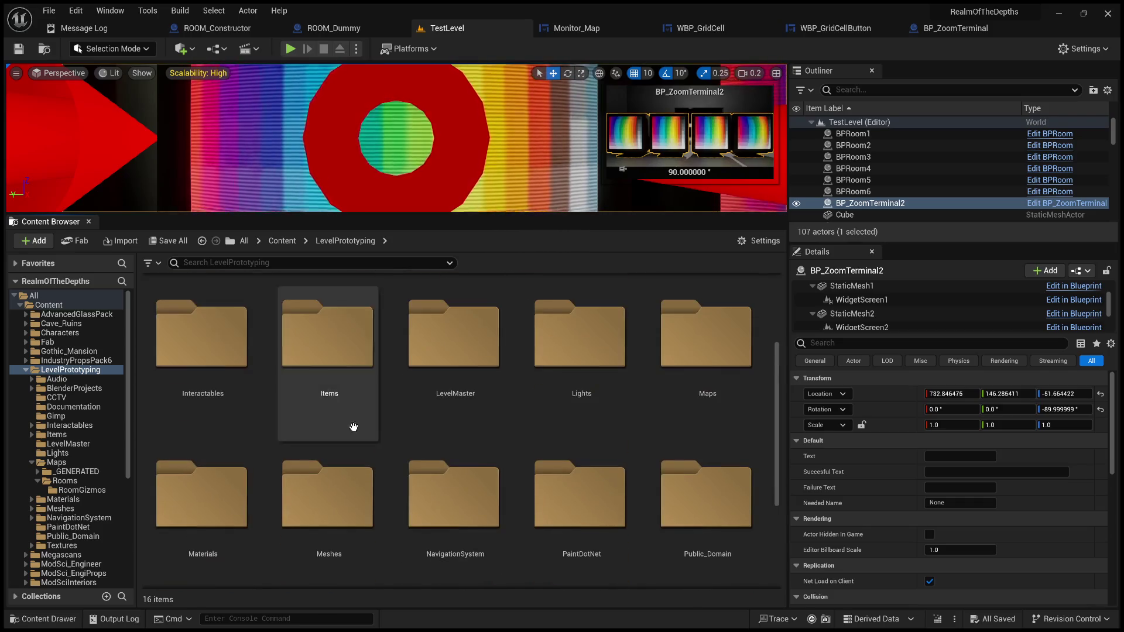
{"action": "double_click", "coordinate": [227, 363]}
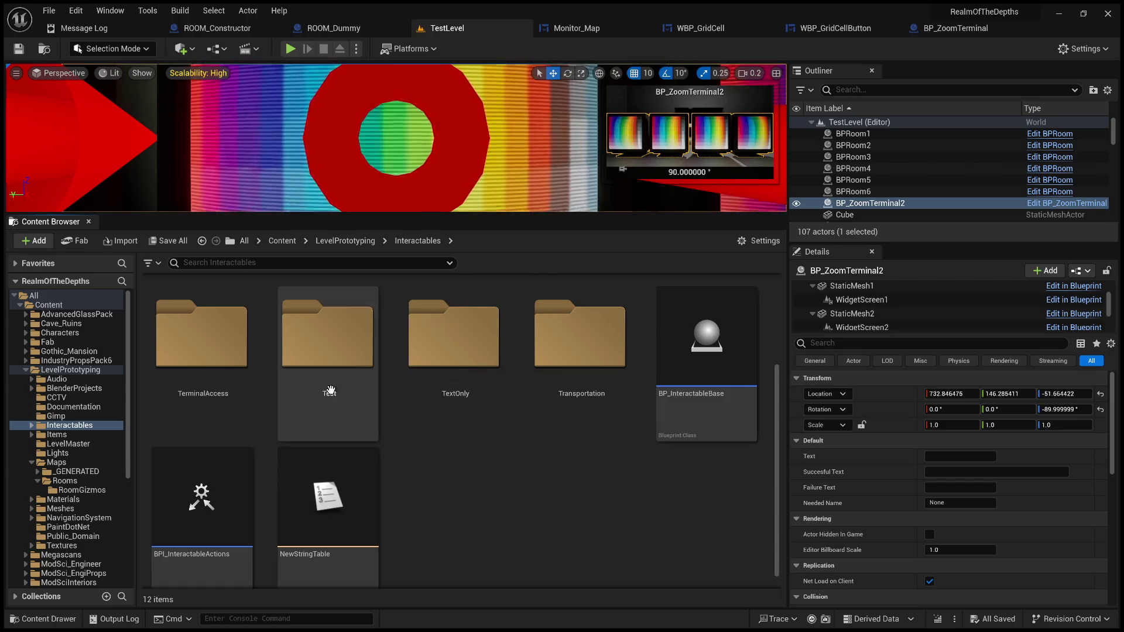
{"action": "scroll", "coordinate": [717, 489], "scroll_direction": "down", "scroll_amount": 1}
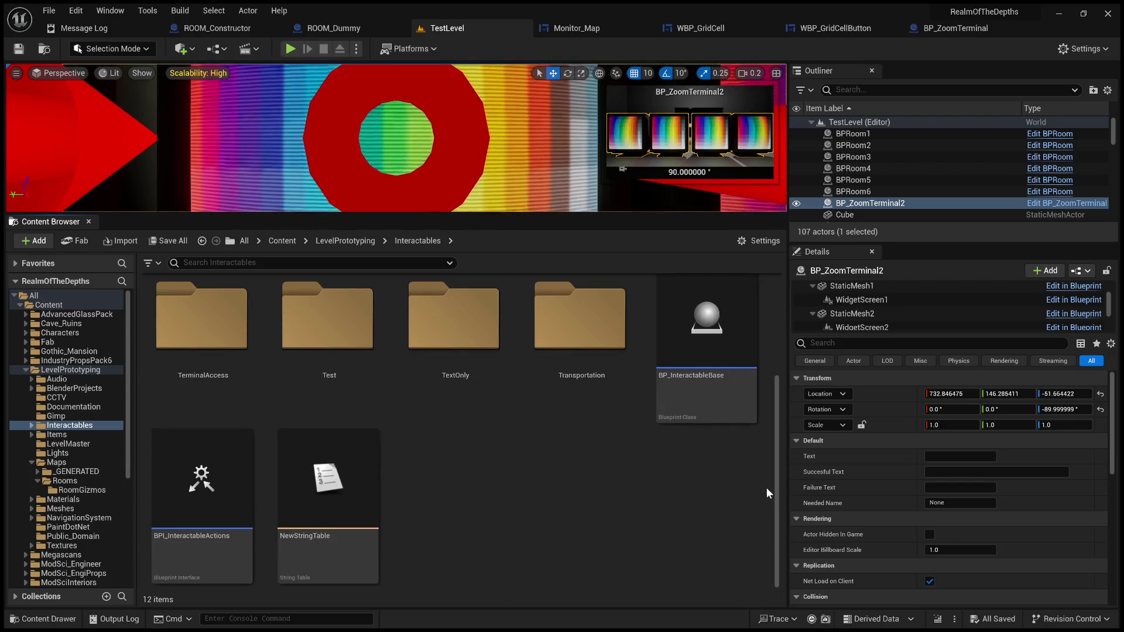
{"action": "left_click_drag", "start_coordinate": [788, 480], "coordinate": [967, 457]}
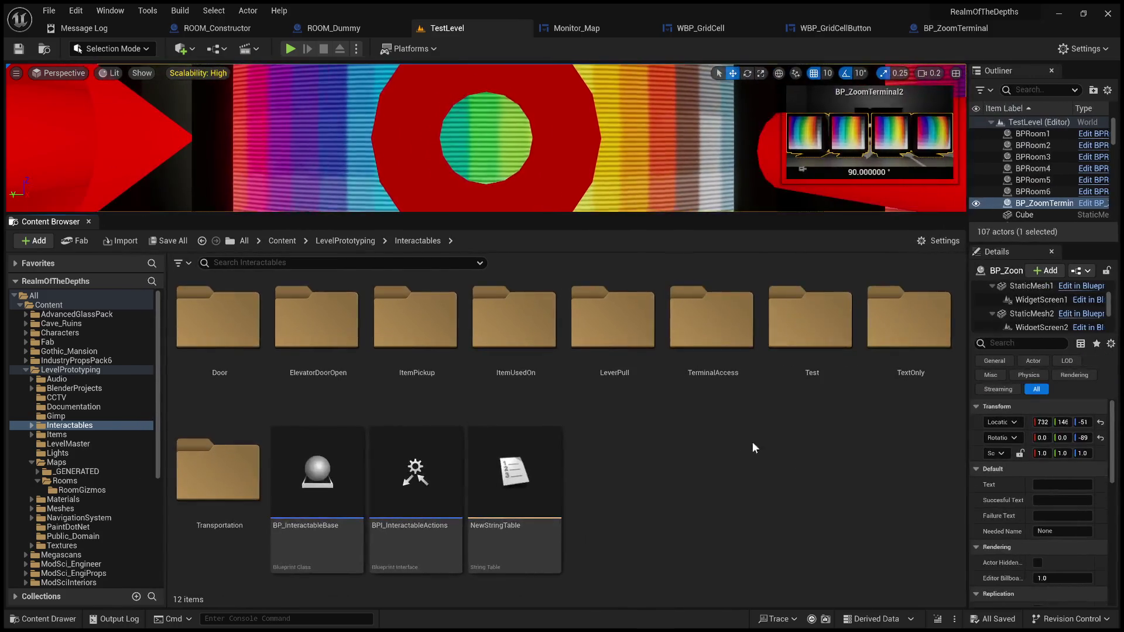
{"action": "left_click", "coordinate": [726, 404]}
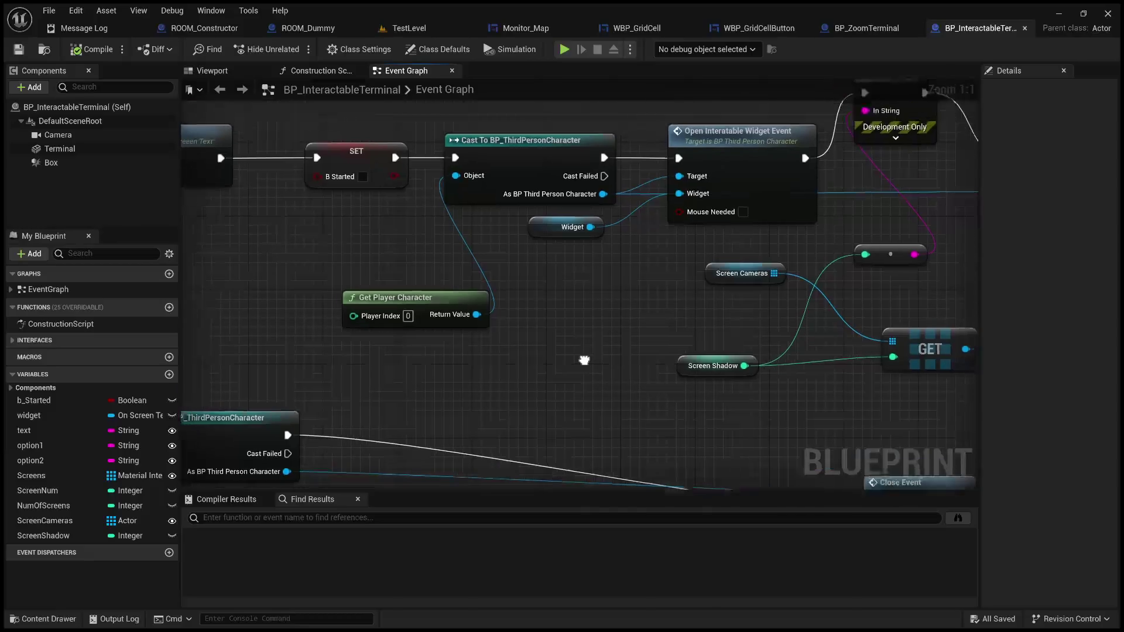
{"action": "mouse_move", "coordinate": [596, 331]}
{"action": "left_mouse_down"}
{"action": "mouse_move", "coordinate": [826, 369]}
{"action": "mouse_move", "coordinate": [937, 367]}
{"action": "mouse_move", "coordinate": [489, 371]}
{"action": "left_mouse_up"}
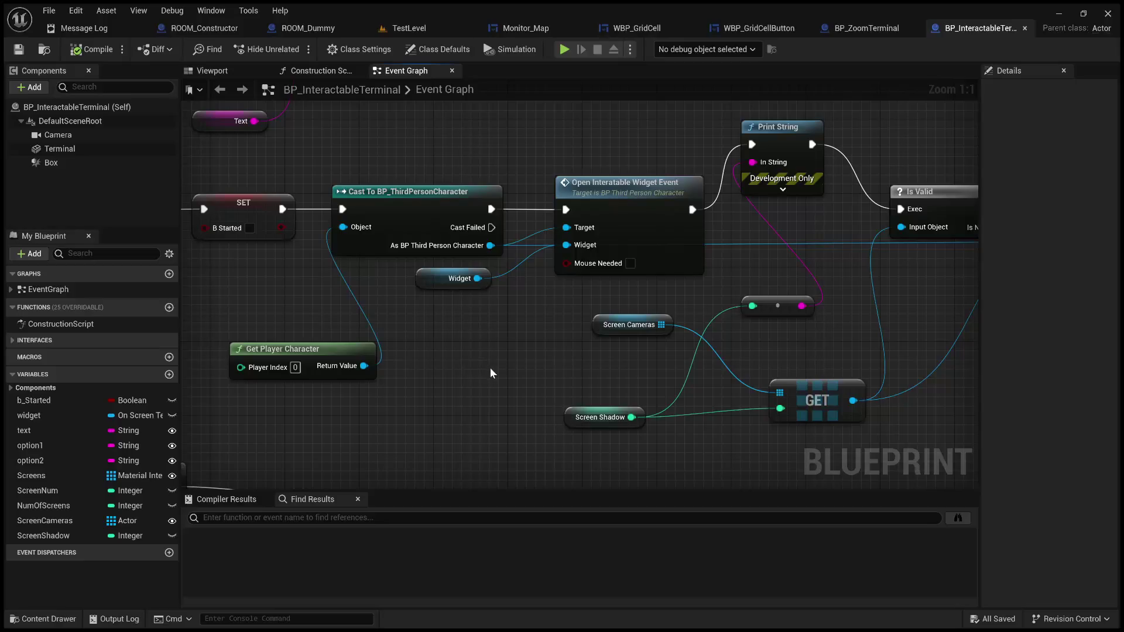
{"action": "left_click", "coordinate": [638, 333]}
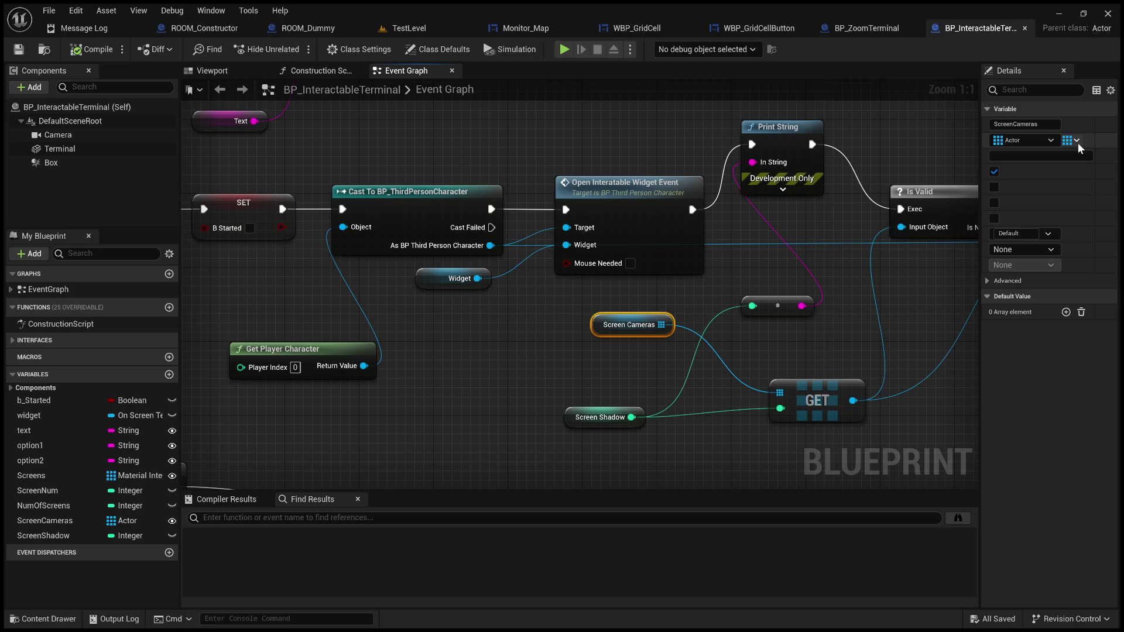
{"action": "left_click_drag", "start_coordinate": [671, 317], "coordinate": [299, 333]}
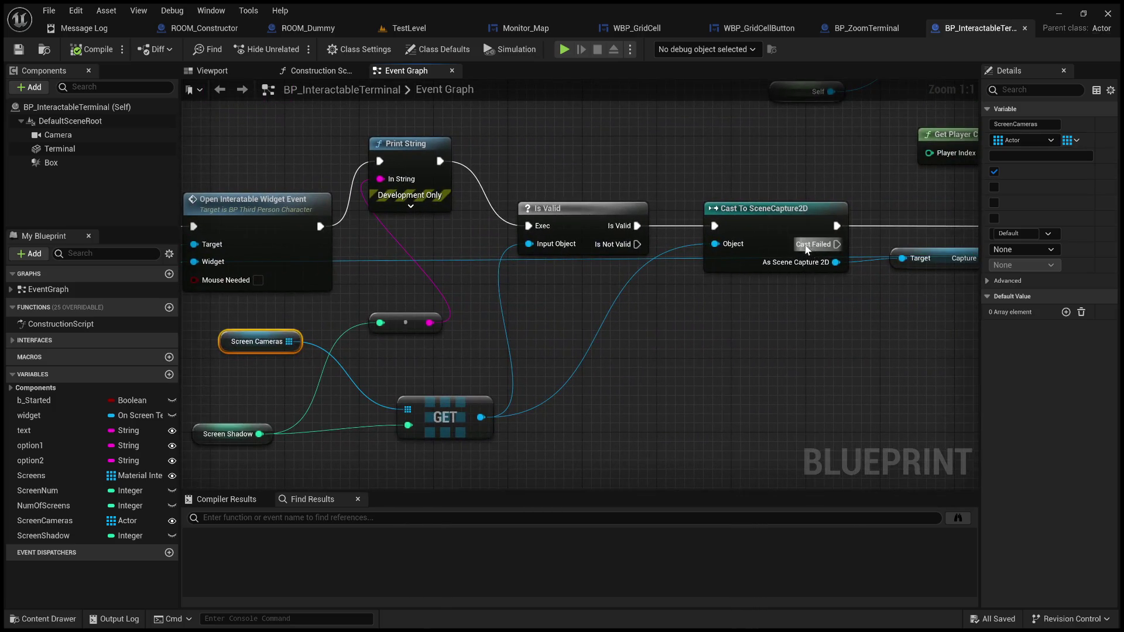
{"action": "left_click_drag", "start_coordinate": [657, 335], "coordinate": [525, 319]}
{"action": "mouse_move", "coordinate": [610, 195]}
{"action": "left_mouse_down"}
{"action": "mouse_move", "coordinate": [555, 307]}
{"action": "mouse_move", "coordinate": [790, 244]}
{"action": "mouse_move", "coordinate": [529, 329]}
{"action": "mouse_move", "coordinate": [427, 337]}
{"action": "mouse_move", "coordinate": [518, 351]}
{"action": "left_mouse_up"}
{"action": "left_click", "coordinate": [790, 244]}
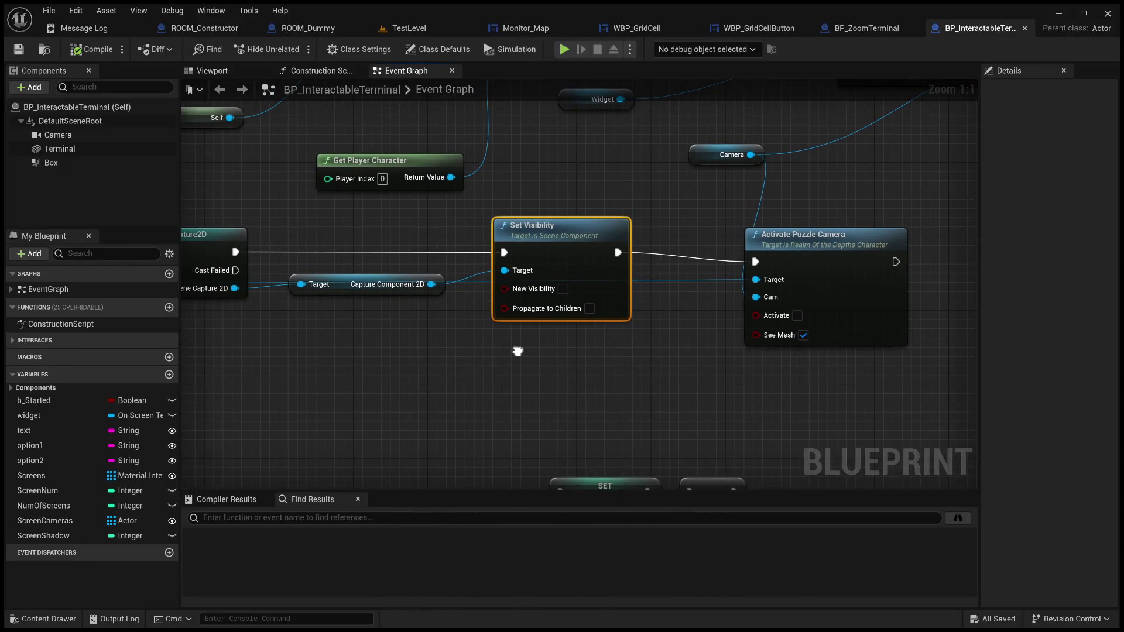
{"action": "scroll", "coordinate": [507, 362], "scroll_direction": "down", "scroll_amount": 2}
{"action": "left_click_drag", "start_coordinate": [447, 372], "coordinate": [334, 359]}
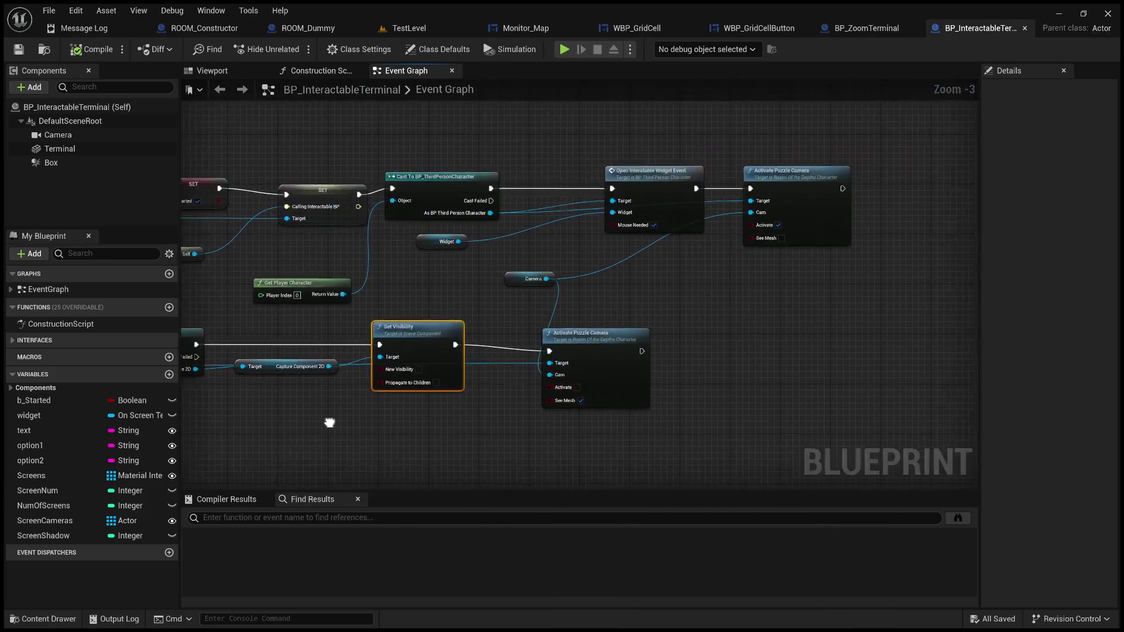
{"action": "scroll", "coordinate": [892, 333], "scroll_direction": "down", "scroll_amount": 2}
{"action": "scroll", "coordinate": [647, 364], "scroll_direction": "up", "scroll_amount": 1}
{"action": "mouse_move", "coordinate": [647, 365]}
{"action": "left_mouse_down"}
{"action": "mouse_move", "coordinate": [663, 363]}
{"action": "mouse_move", "coordinate": [595, 346]}
{"action": "left_mouse_up"}
{"action": "mouse_move", "coordinate": [525, 345]}
{"action": "left_mouse_down"}
{"action": "mouse_move", "coordinate": [856, 361]}
{"action": "mouse_move", "coordinate": [853, 432]}
{"action": "mouse_move", "coordinate": [889, 480]}
{"action": "mouse_move", "coordinate": [908, 414]}
{"action": "mouse_move", "coordinate": [904, 221]}
{"action": "left_mouse_up"}
{"action": "left_click_drag", "start_coordinate": [866, 258], "coordinate": [402, 251]}
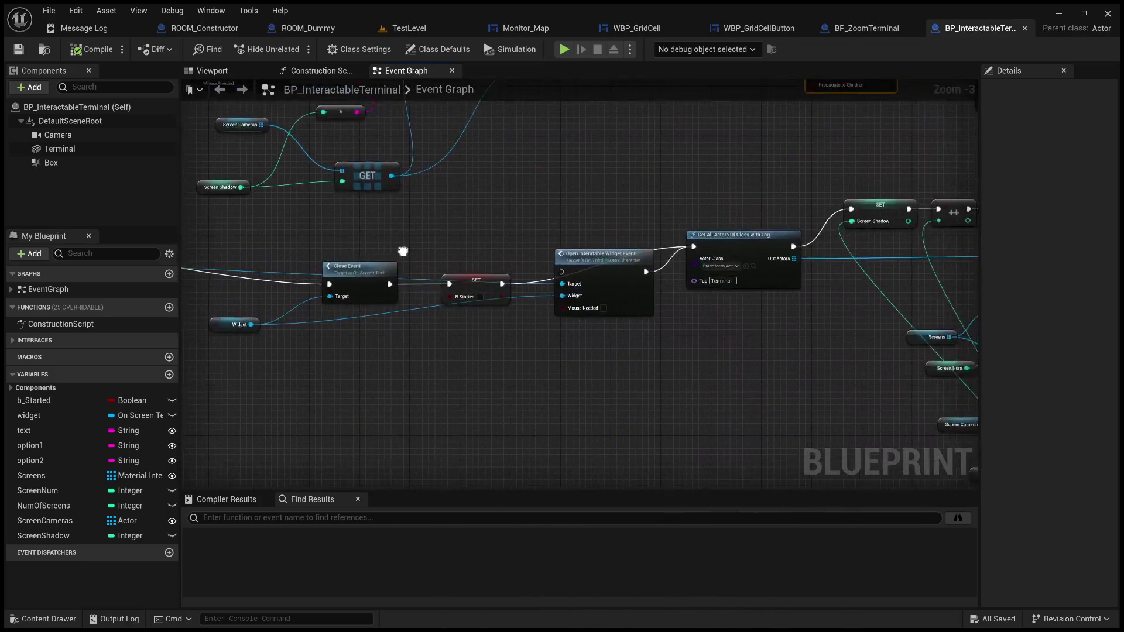
{"action": "left_click_drag", "start_coordinate": [579, 223], "coordinate": [349, 217]}
{"action": "mouse_move", "coordinate": [542, 211]}
{"action": "left_mouse_down"}
{"action": "mouse_move", "coordinate": [372, 175]}
{"action": "mouse_move", "coordinate": [199, 206]}
{"action": "left_mouse_up"}
{"action": "mouse_move", "coordinate": [487, 199]}
{"action": "left_mouse_down"}
{"action": "mouse_move", "coordinate": [345, 187]}
{"action": "mouse_move", "coordinate": [317, 199]}
{"action": "left_mouse_up"}
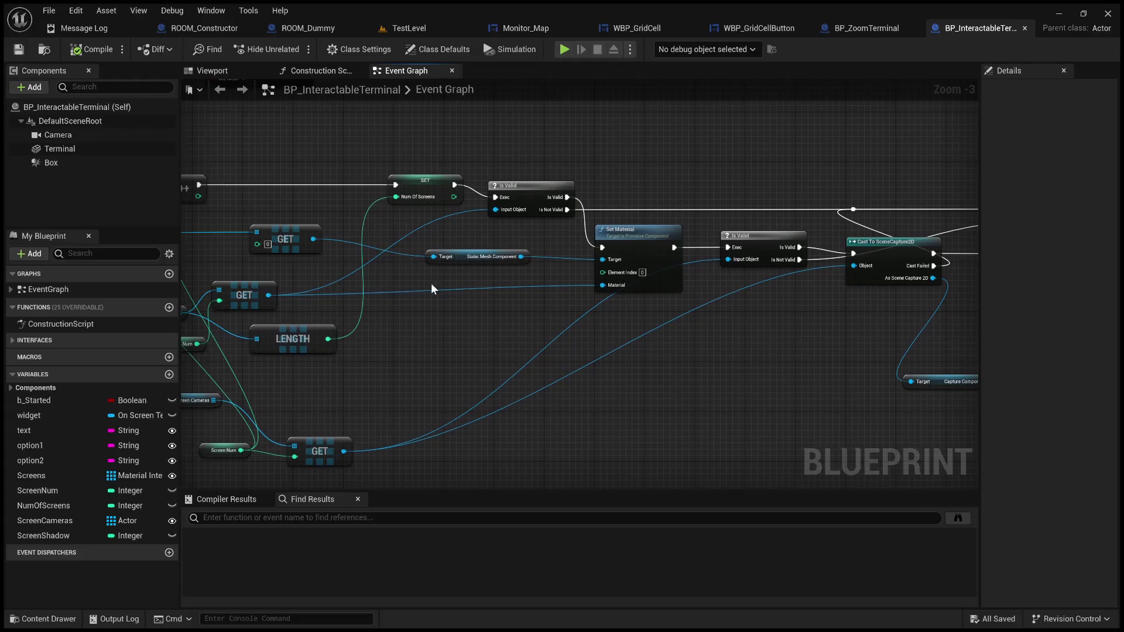
{"action": "scroll", "coordinate": [625, 296], "scroll_direction": "up", "scroll_amount": 2}
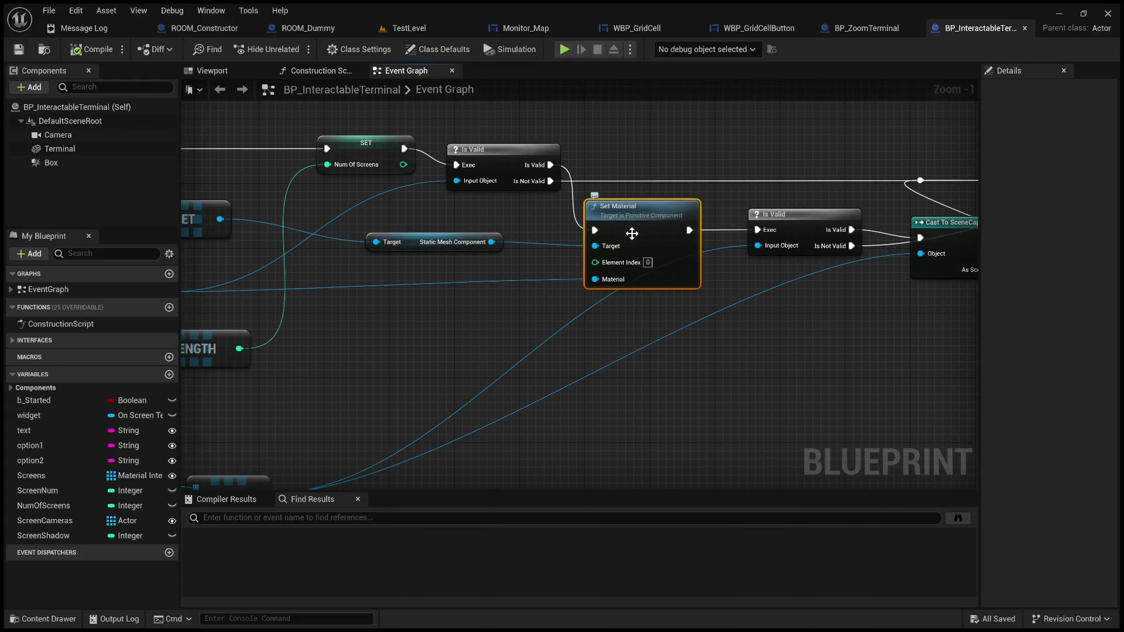
{"action": "left_click_drag", "start_coordinate": [552, 344], "coordinate": [340, 353]}
{"action": "left_click_drag", "start_coordinate": [552, 376], "coordinate": [341, 381]}
{"action": "left_click_drag", "start_coordinate": [431, 387], "coordinate": [288, 381]}
{"action": "left_click_drag", "start_coordinate": [808, 381], "coordinate": [251, 391]}
{"action": "mouse_move", "coordinate": [728, 429]}
{"action": "left_mouse_down"}
{"action": "mouse_move", "coordinate": [627, 401]}
{"action": "mouse_move", "coordinate": [392, 405]}
{"action": "mouse_move", "coordinate": [476, 396]}
{"action": "mouse_move", "coordinate": [419, 392]}
{"action": "left_mouse_up"}
{"action": "mouse_move", "coordinate": [477, 371]}
{"action": "left_mouse_down"}
{"action": "mouse_move", "coordinate": [588, 386]}
{"action": "mouse_move", "coordinate": [927, 368]}
{"action": "left_mouse_up"}
{"action": "left_click_drag", "start_coordinate": [504, 360], "coordinate": [747, 363]}
{"action": "mouse_move", "coordinate": [631, 347]}
{"action": "left_mouse_down"}
{"action": "mouse_move", "coordinate": [864, 325]}
{"action": "mouse_move", "coordinate": [671, 345]}
{"action": "left_mouse_up"}
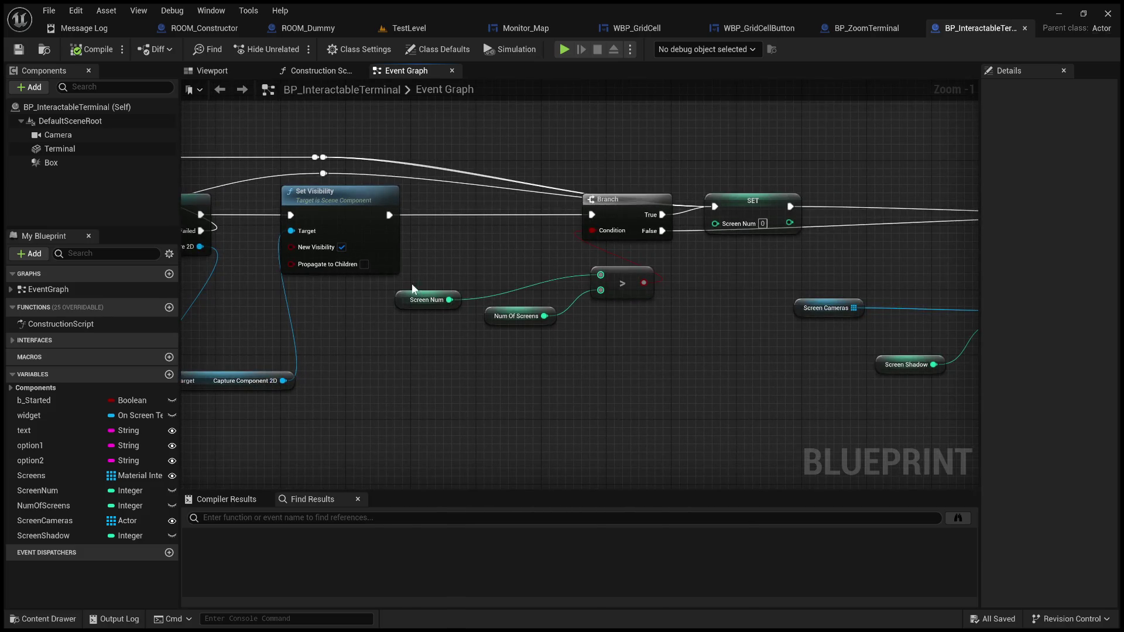
{"action": "left_click_drag", "start_coordinate": [560, 353], "coordinate": [560, 353]}
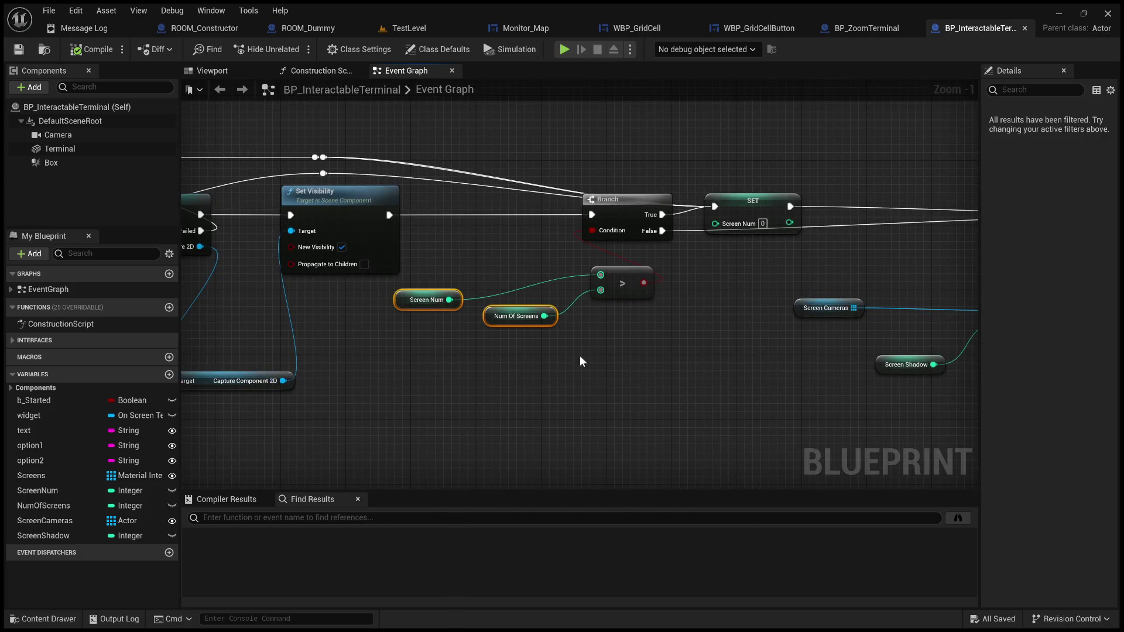
{"action": "mouse_move", "coordinate": [705, 363]}
{"action": "left_mouse_down"}
{"action": "mouse_move", "coordinate": [610, 349]}
{"action": "mouse_move", "coordinate": [183, 362]}
{"action": "mouse_move", "coordinate": [587, 366]}
{"action": "mouse_move", "coordinate": [304, 374]}
{"action": "mouse_move", "coordinate": [388, 381]}
{"action": "mouse_move", "coordinate": [169, 366]}
{"action": "mouse_move", "coordinate": [294, 359]}
{"action": "mouse_move", "coordinate": [3, 366]}
{"action": "mouse_move", "coordinate": [435, 356]}
{"action": "left_mouse_up"}
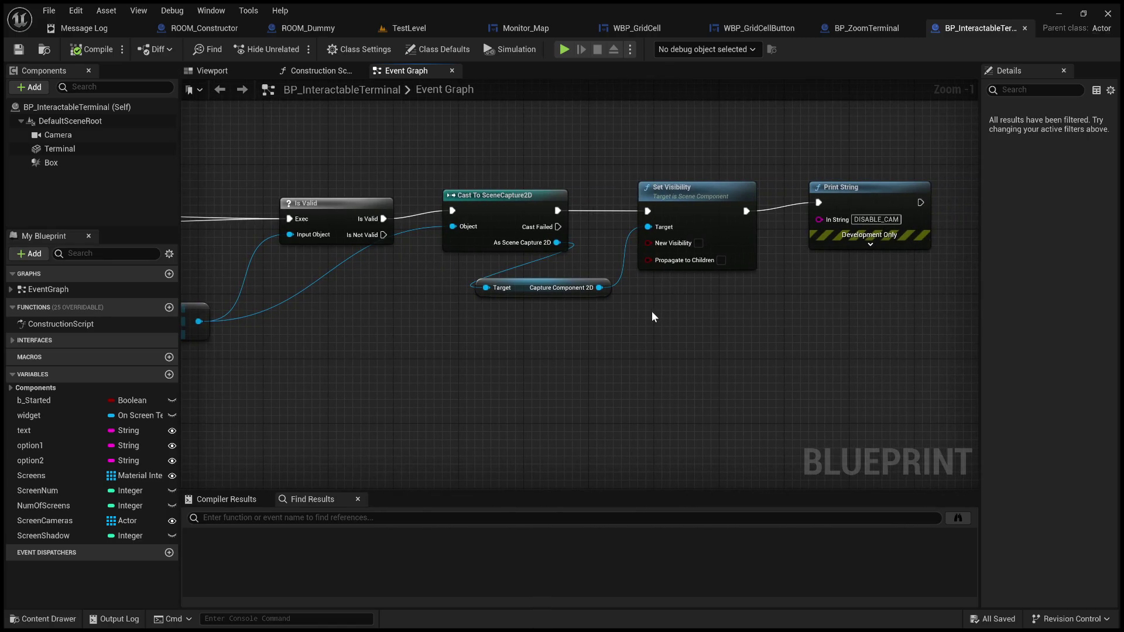
{"action": "mouse_move", "coordinate": [391, 317]}
{"action": "left_mouse_down"}
{"action": "mouse_move", "coordinate": [557, 306]}
{"action": "mouse_move", "coordinate": [3, 293]}
{"action": "mouse_move", "coordinate": [611, 284]}
{"action": "mouse_move", "coordinate": [953, 293]}
{"action": "mouse_move", "coordinate": [183, 302]}
{"action": "mouse_move", "coordinate": [459, 289]}
{"action": "mouse_move", "coordinate": [700, 319]}
{"action": "mouse_move", "coordinate": [691, 387]}
{"action": "mouse_move", "coordinate": [438, 163]}
{"action": "left_mouse_up"}
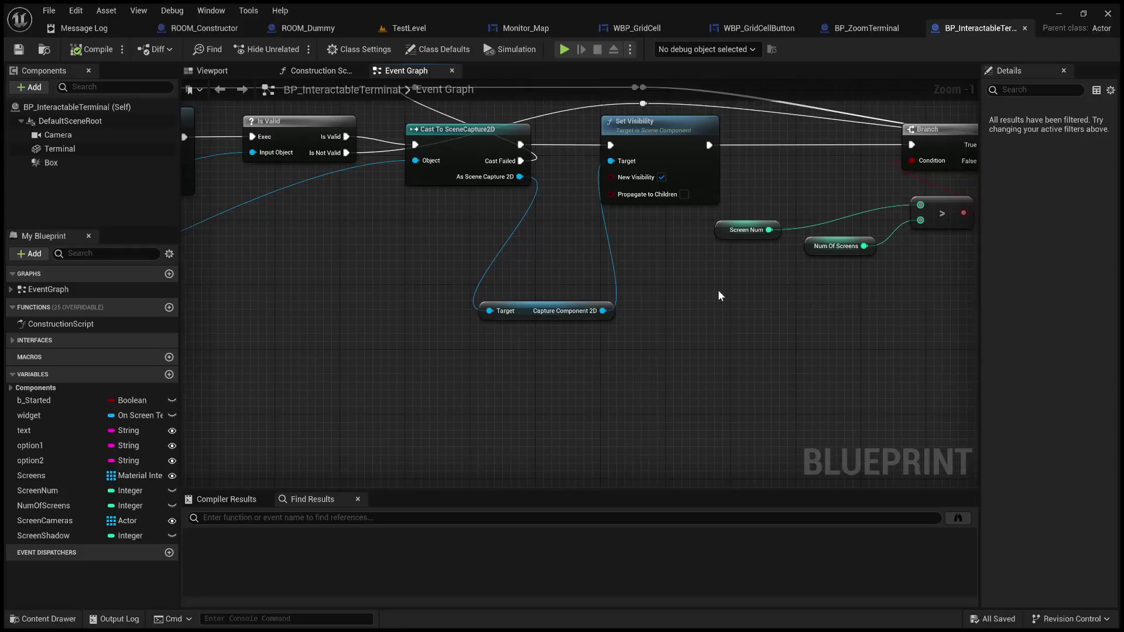
{"action": "left_click_drag", "start_coordinate": [719, 291], "coordinate": [835, 345]}
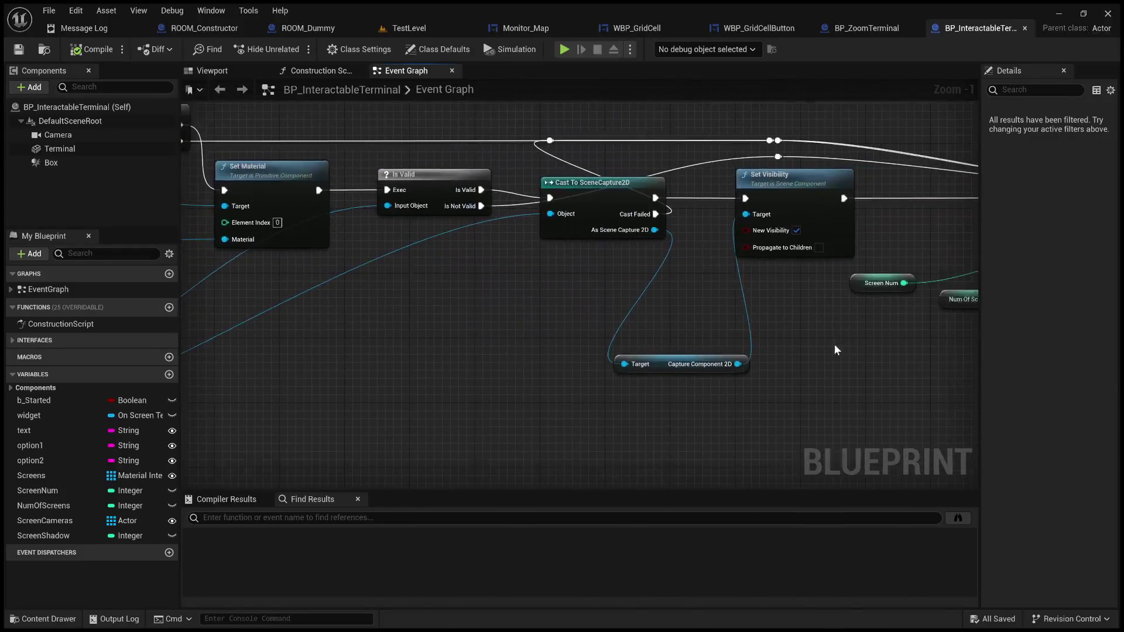
{"action": "mouse_move", "coordinate": [554, 316]}
{"action": "left_mouse_down"}
{"action": "mouse_move", "coordinate": [544, 307]}
{"action": "mouse_move", "coordinate": [685, 306]}
{"action": "mouse_move", "coordinate": [600, 306]}
{"action": "mouse_move", "coordinate": [715, 329]}
{"action": "left_mouse_up"}
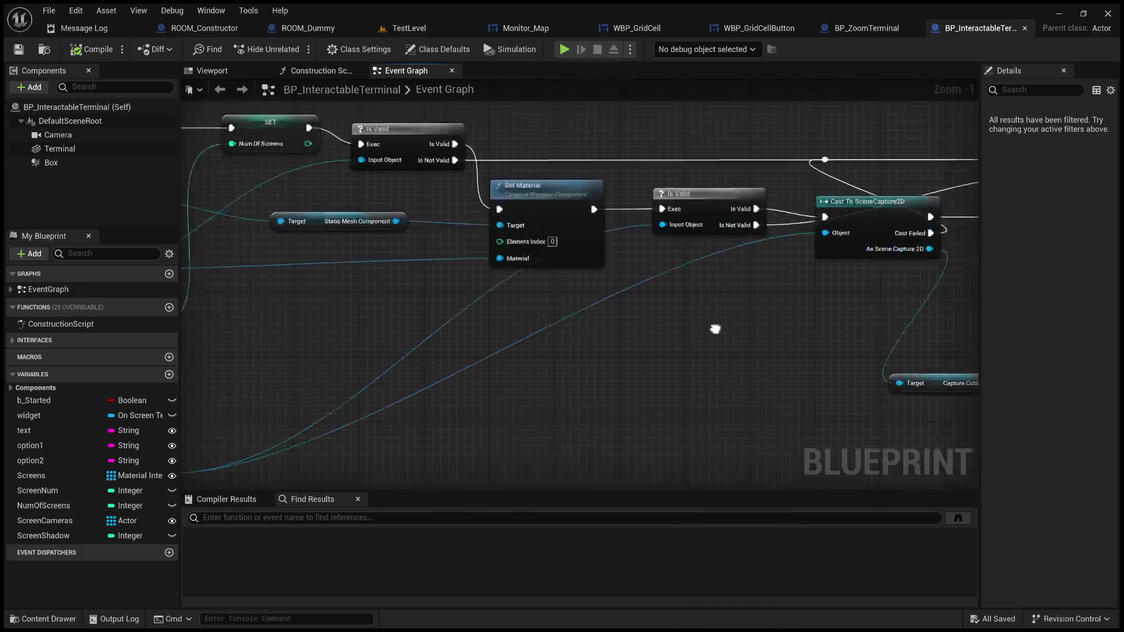
{"action": "left_click", "coordinate": [513, 186]}
{"action": "mouse_move", "coordinate": [686, 293]}
{"action": "left_mouse_down"}
{"action": "mouse_move", "coordinate": [745, 297]}
{"action": "mouse_move", "coordinate": [492, 311]}
{"action": "mouse_move", "coordinate": [508, 303]}
{"action": "mouse_move", "coordinate": [499, 296]}
{"action": "mouse_move", "coordinate": [901, 311]}
{"action": "left_mouse_up"}
{"action": "mouse_move", "coordinate": [539, 289]}
{"action": "left_mouse_down"}
{"action": "mouse_move", "coordinate": [921, 309]}
{"action": "mouse_move", "coordinate": [745, 301]}
{"action": "mouse_move", "coordinate": [1043, 286]}
{"action": "mouse_move", "coordinate": [835, 292]}
{"action": "mouse_move", "coordinate": [903, 290]}
{"action": "mouse_move", "coordinate": [695, 279]}
{"action": "mouse_move", "coordinate": [470, 247]}
{"action": "left_mouse_up"}
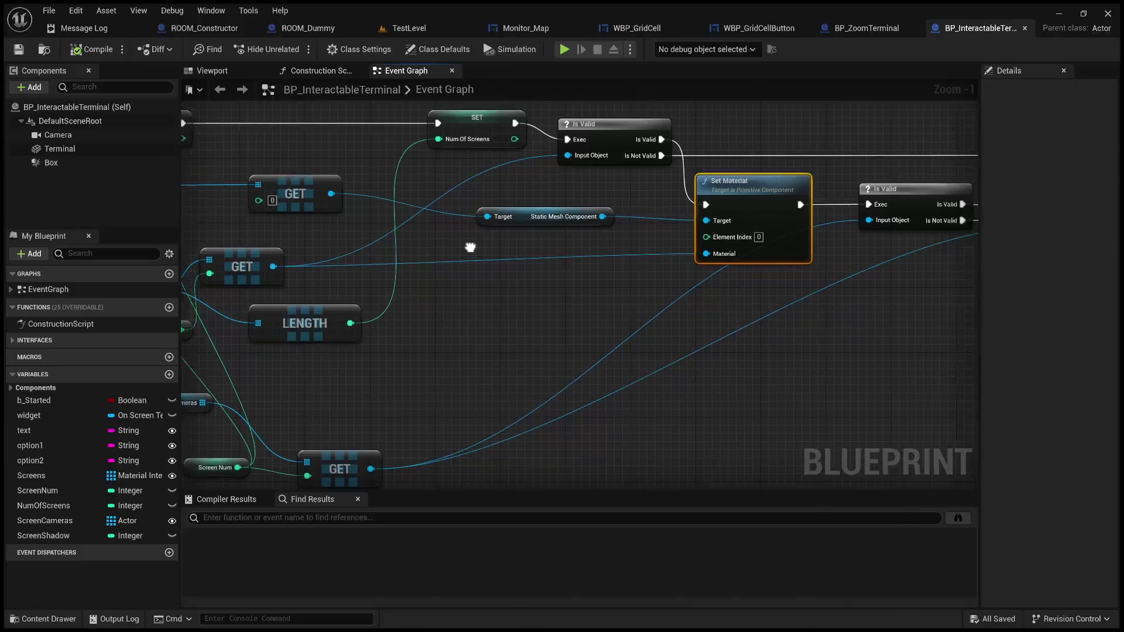
{"action": "mouse_move", "coordinate": [538, 256]}
{"action": "left_mouse_down"}
{"action": "mouse_move", "coordinate": [614, 251]}
{"action": "mouse_move", "coordinate": [490, 265]}
{"action": "left_mouse_up"}
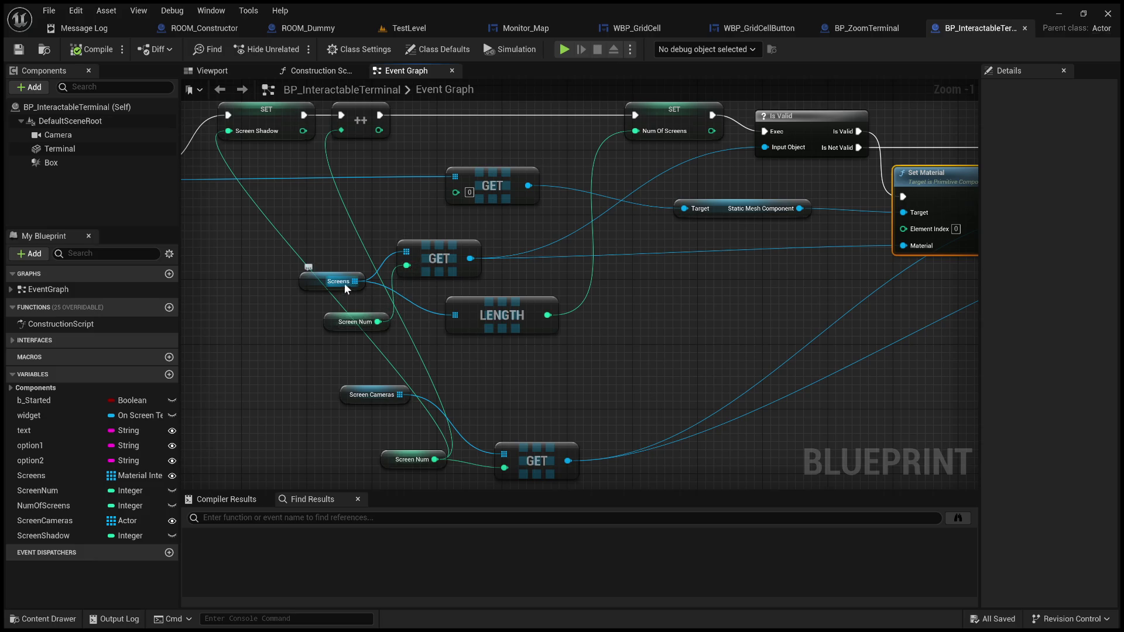
{"action": "mouse_move", "coordinate": [664, 265]}
{"action": "left_mouse_down"}
{"action": "mouse_move", "coordinate": [694, 251]}
{"action": "mouse_move", "coordinate": [637, 291]}
{"action": "mouse_move", "coordinate": [377, 307]}
{"action": "left_mouse_up"}
{"action": "left_click_drag", "start_coordinate": [652, 279], "coordinate": [592, 306]}
{"action": "left_click_drag", "start_coordinate": [662, 325], "coordinate": [491, 298]}
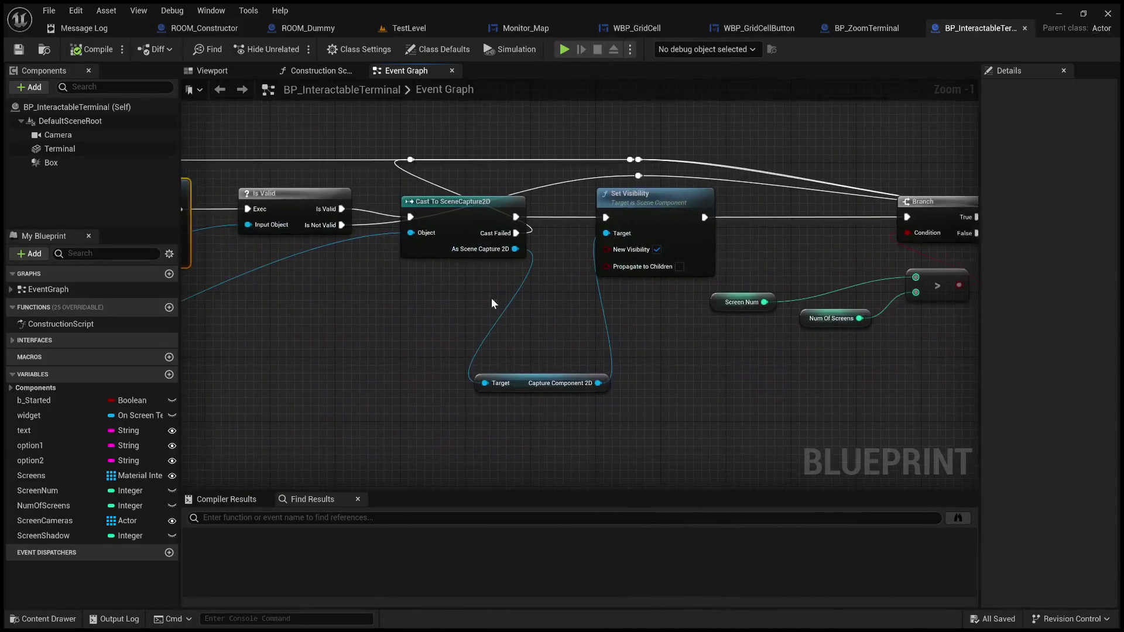
{"action": "mouse_move", "coordinate": [429, 322]}
{"action": "left_mouse_down"}
{"action": "mouse_move", "coordinate": [981, 299]}
{"action": "mouse_move", "coordinate": [539, 282]}
{"action": "left_mouse_up"}
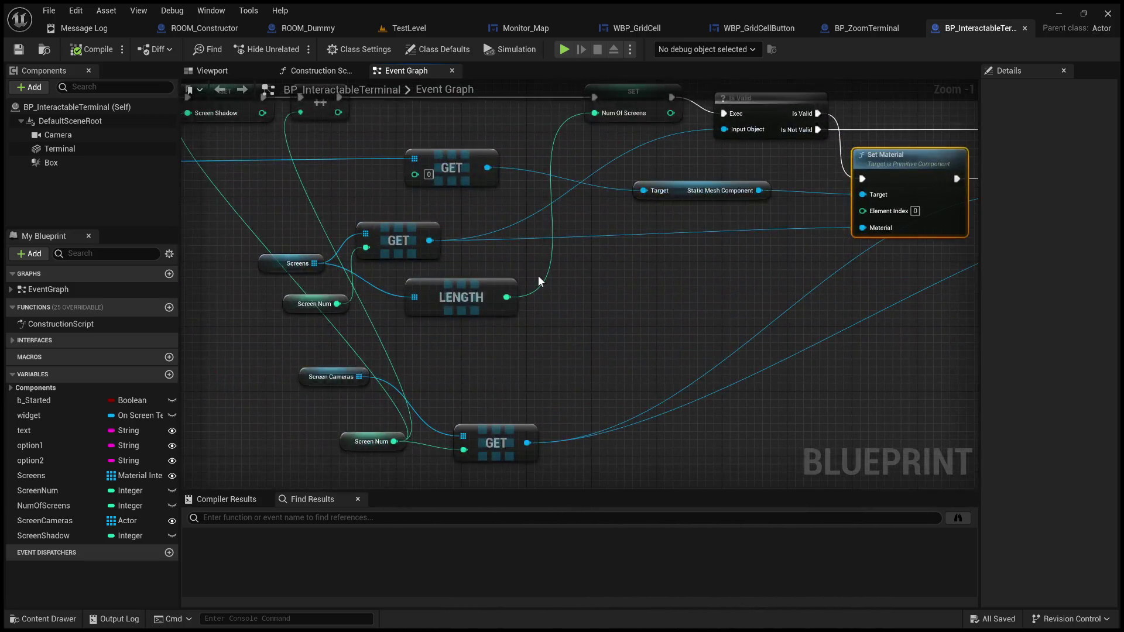
{"action": "left_click", "coordinate": [267, 259]}
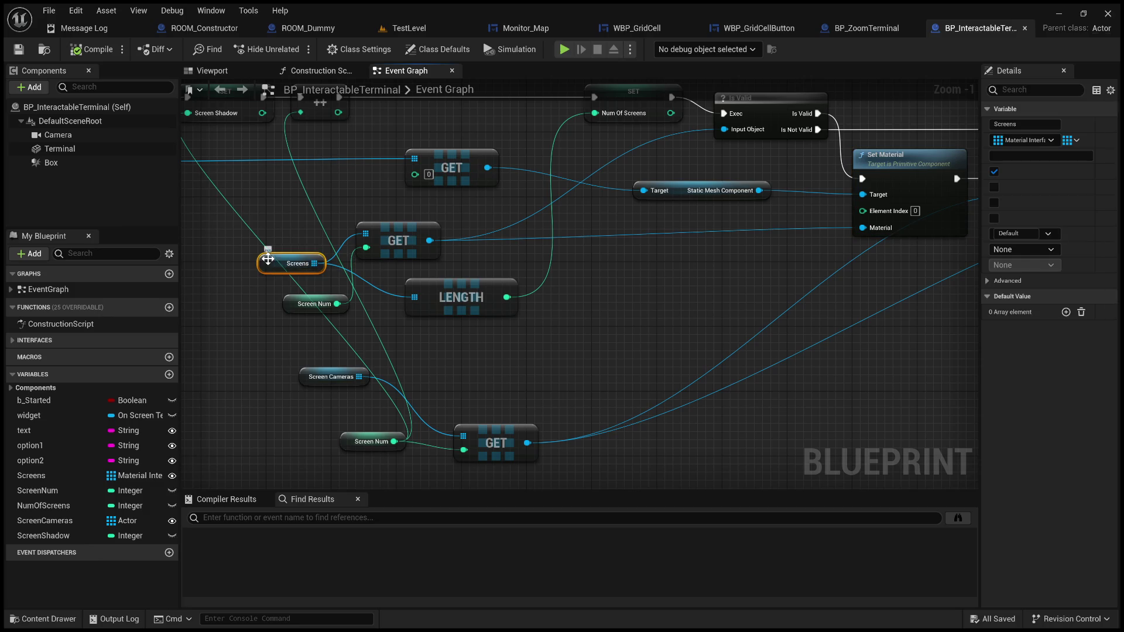
{"action": "left_click_drag", "start_coordinate": [978, 194], "coordinate": [754, 170]}
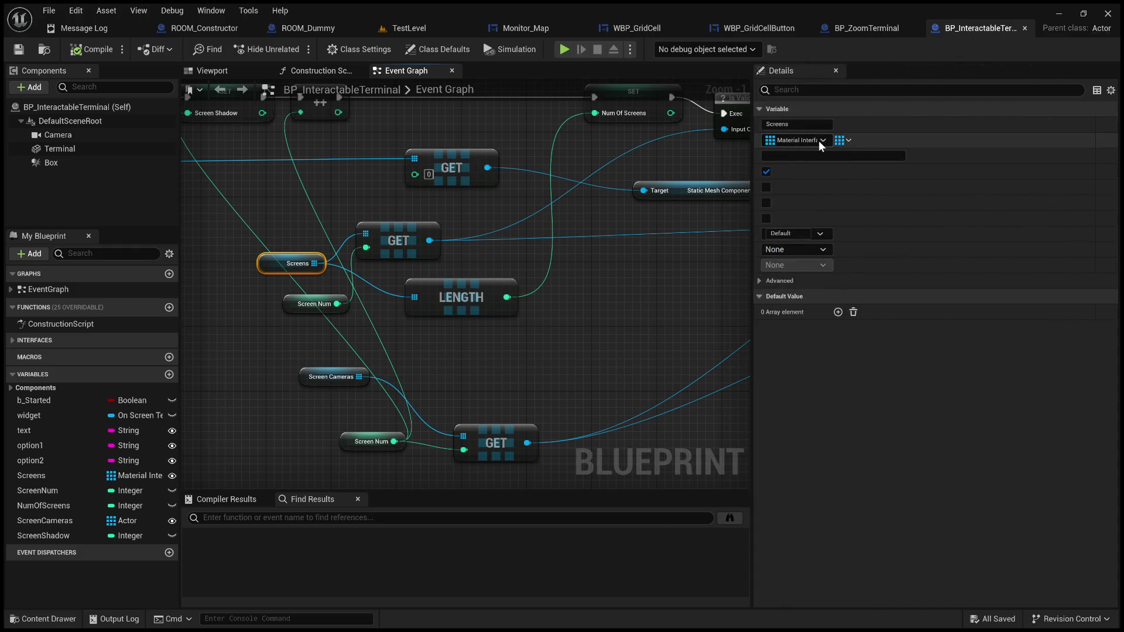
{"action": "left_click_drag", "start_coordinate": [753, 267], "coordinate": [1000, 278]}
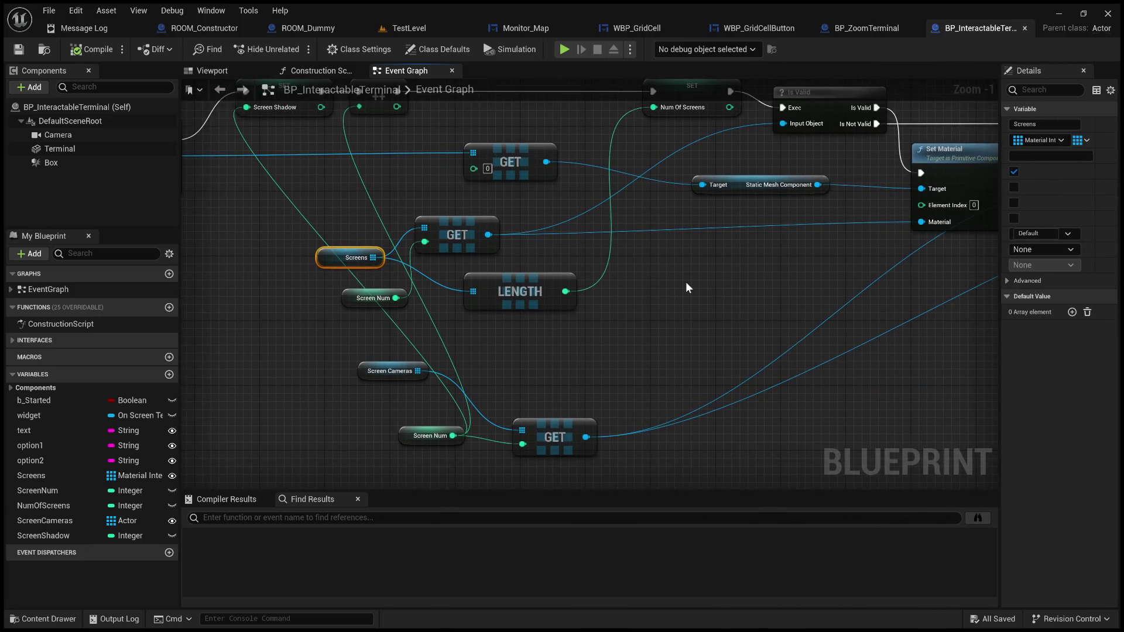
{"action": "mouse_move", "coordinate": [757, 286]}
{"action": "left_mouse_down"}
{"action": "mouse_move", "coordinate": [805, 284]}
{"action": "mouse_move", "coordinate": [807, 336]}
{"action": "mouse_move", "coordinate": [623, 328]}
{"action": "left_mouse_up"}
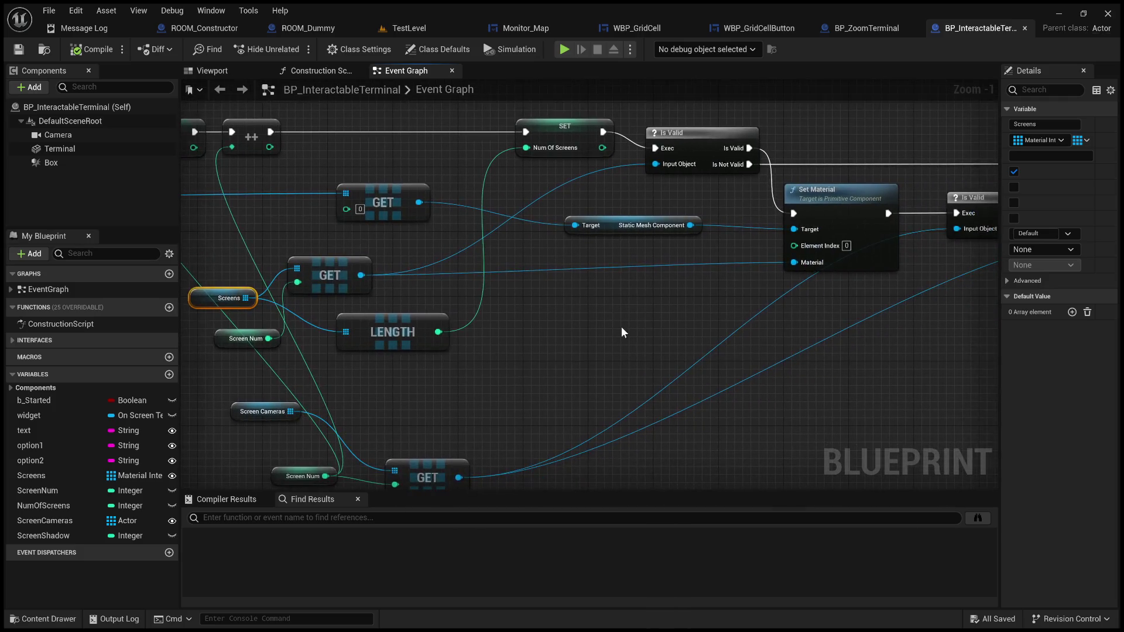
{"action": "left_click_drag", "start_coordinate": [558, 284], "coordinate": [746, 296]}
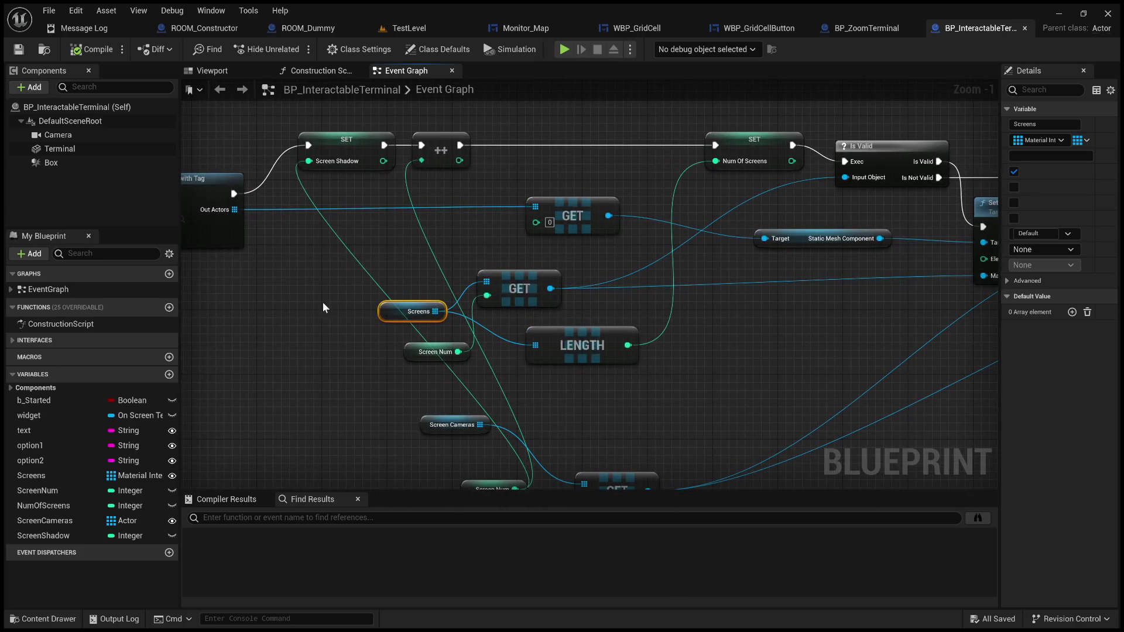
{"action": "left_click_drag", "start_coordinate": [323, 308], "coordinate": [641, 288]}
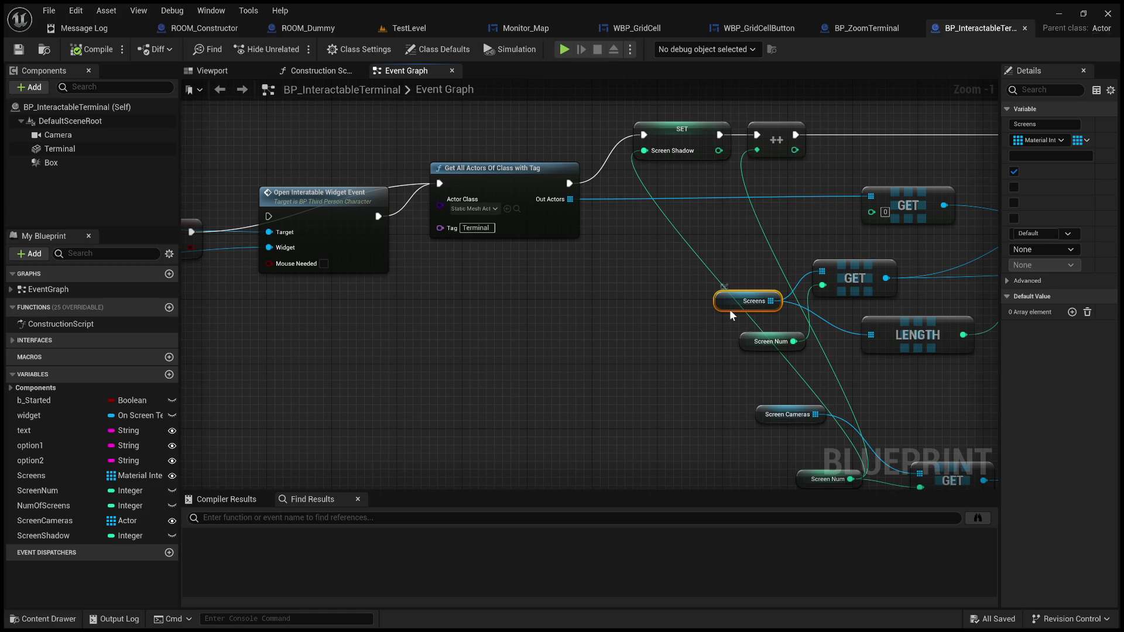
Find references to the Screens variable, jump to the Get Screens node, then return to TestLevel
{"action": "key", "text": "alt+shift+f"}
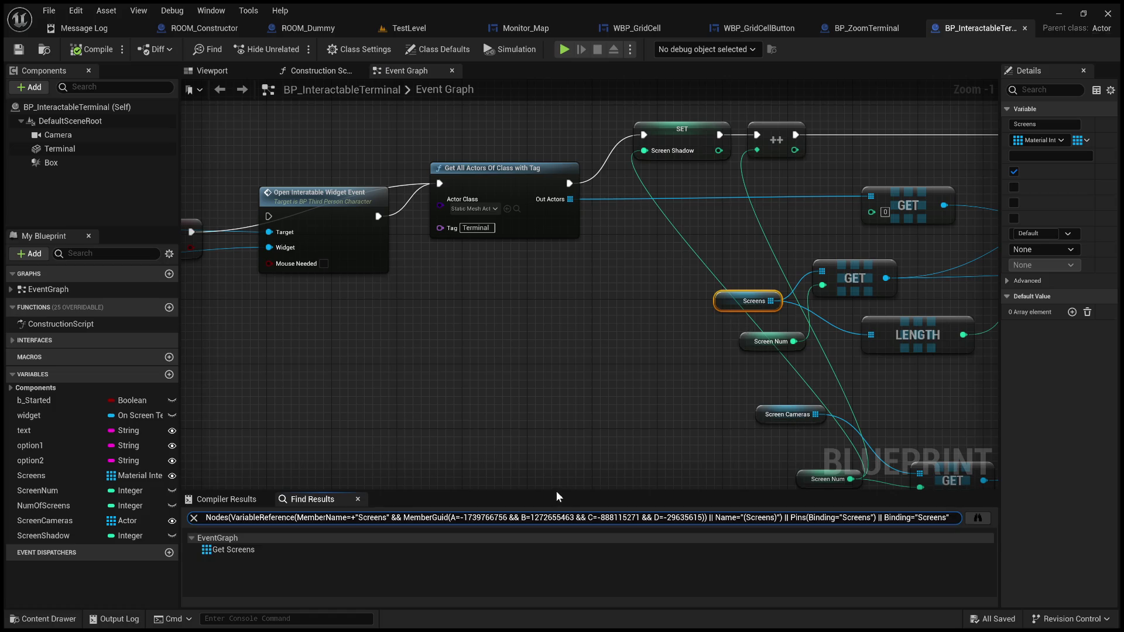
{"action": "left_click", "coordinate": [287, 550]}
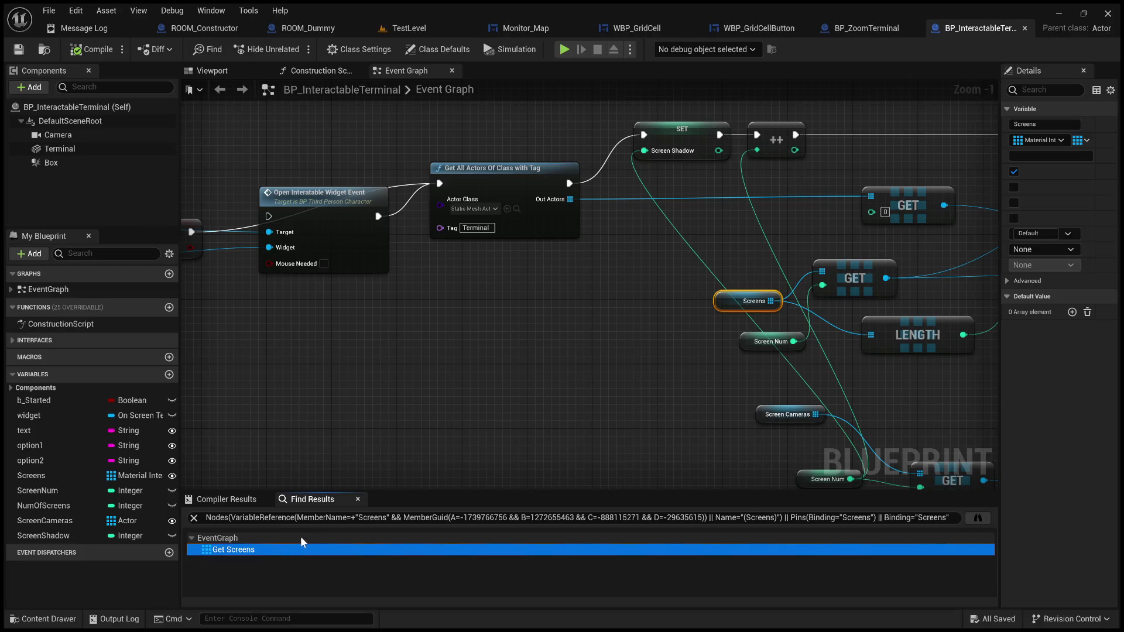
{"action": "left_click", "coordinate": [415, 443]}
{"action": "left_click", "coordinate": [72, 476]}
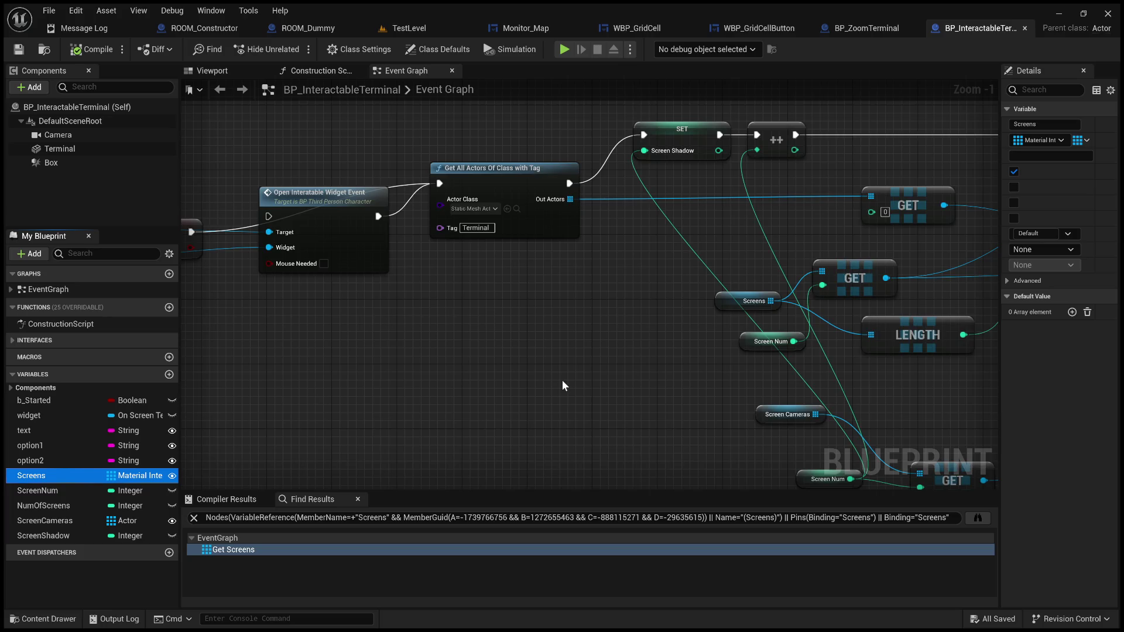
{"action": "scroll", "coordinate": [561, 380], "scroll_direction": "down", "scroll_amount": 6}
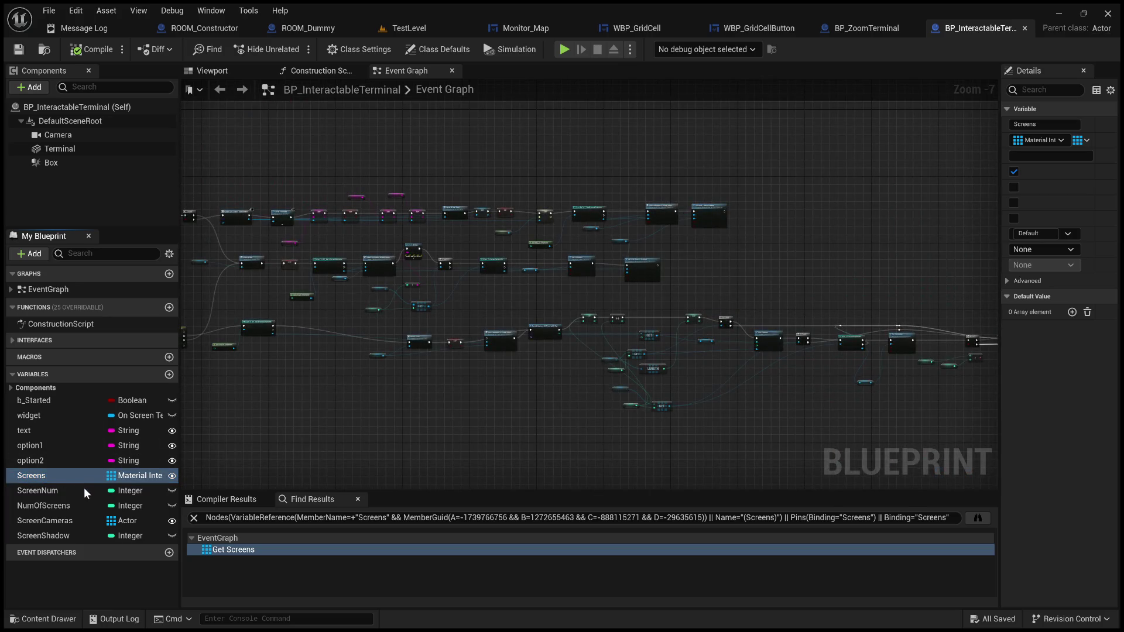
{"action": "key", "text": "ctrl+f"}
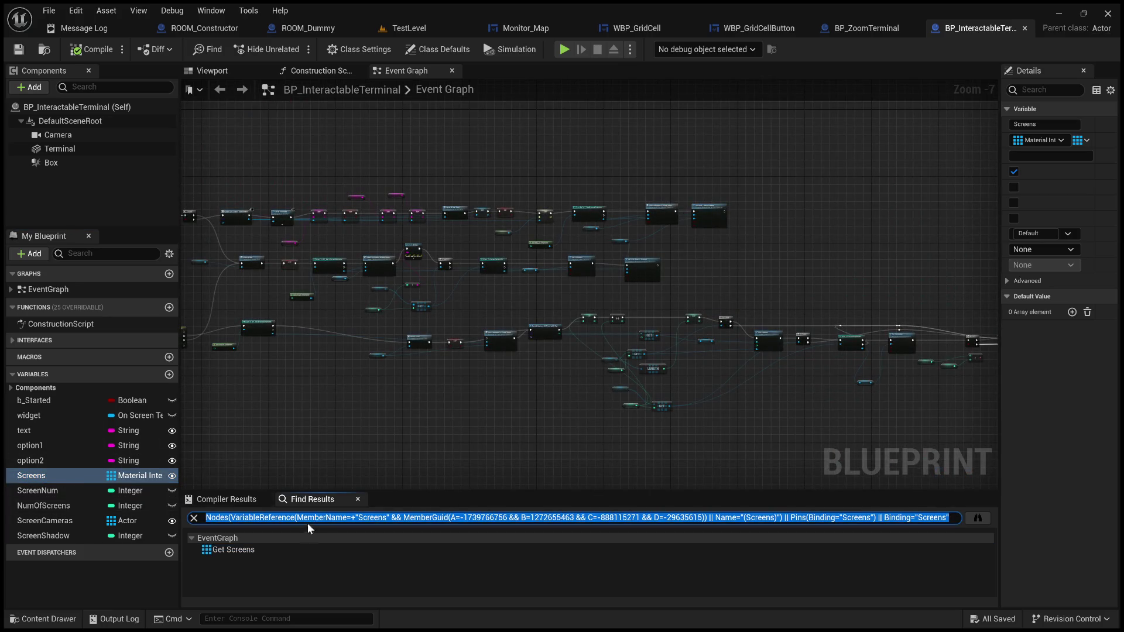
{"action": "left_click", "coordinate": [276, 548]}
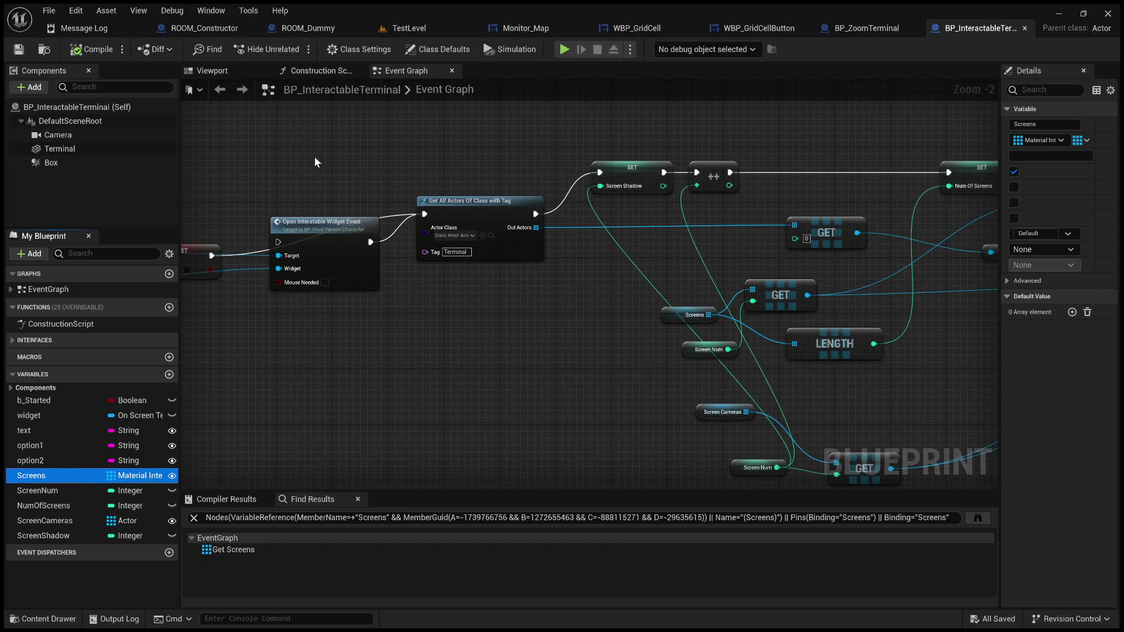
{"action": "left_click", "coordinate": [396, 29]}
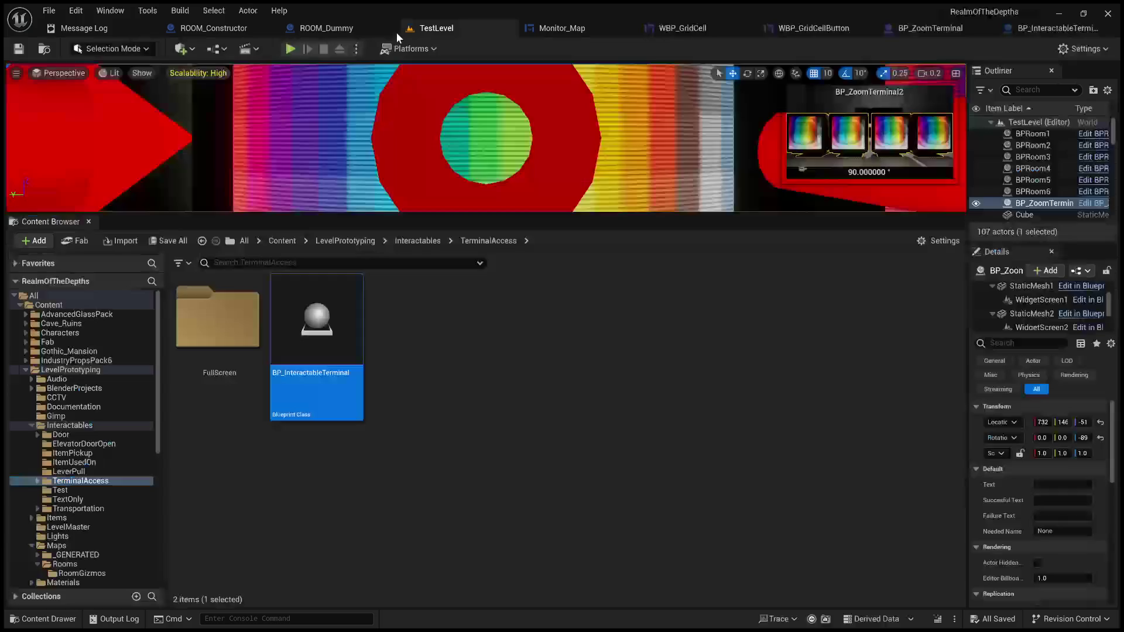
Browse Content > ThirdPerson > Maps and open the Mansion level
{"action": "left_click", "coordinate": [352, 242]}
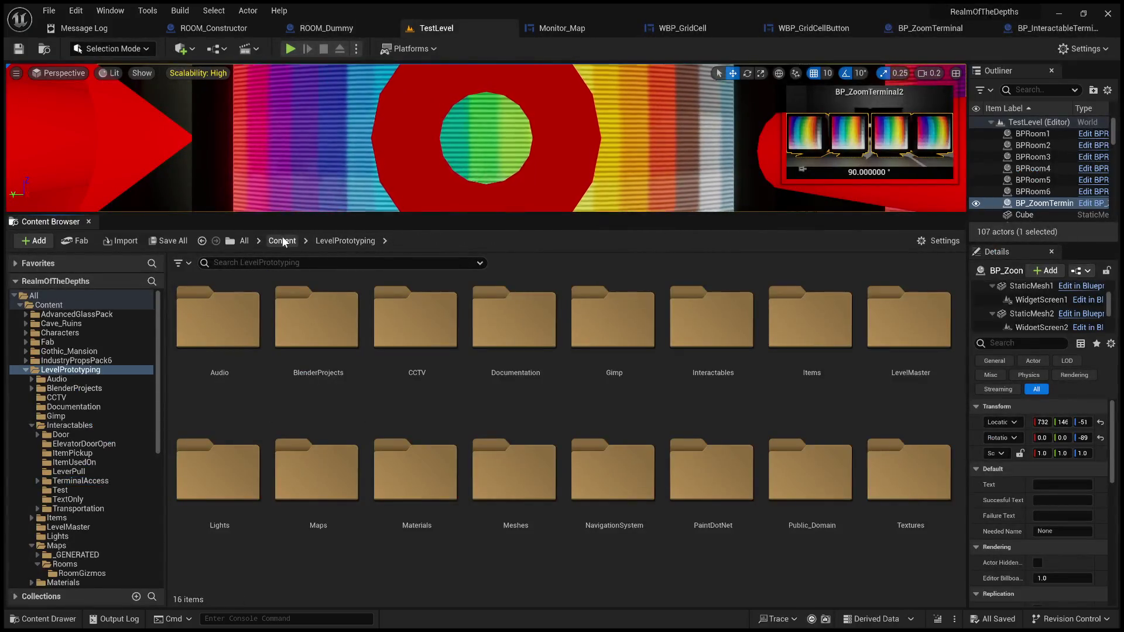
{"action": "left_click", "coordinate": [283, 242]}
{"action": "scroll", "coordinate": [611, 438], "scroll_direction": "down", "scroll_amount": 3}
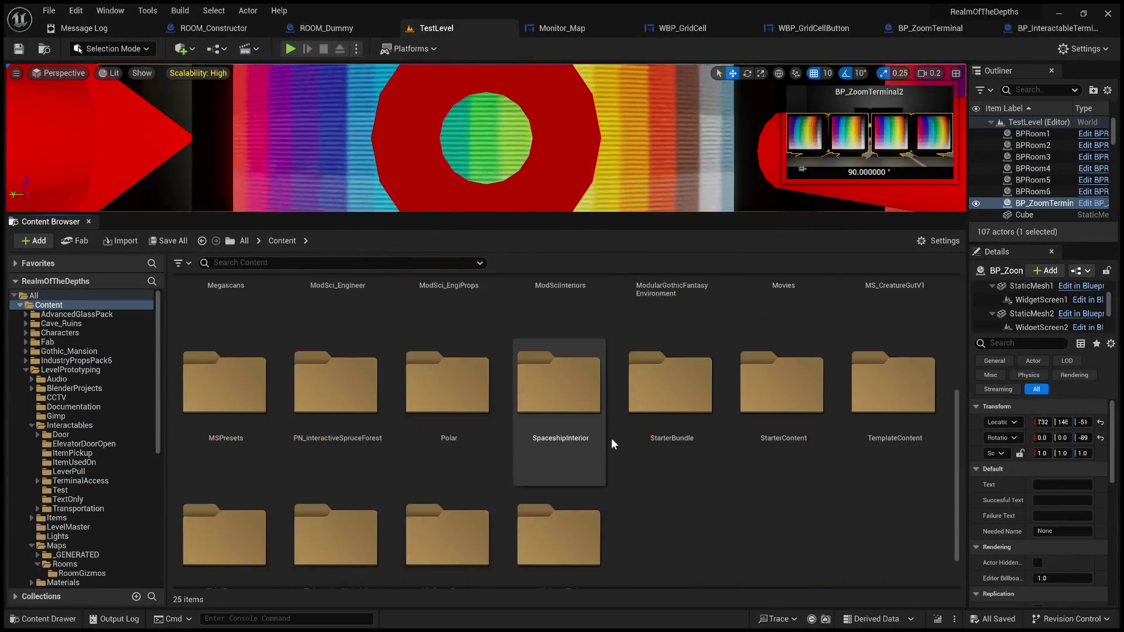
{"action": "scroll", "coordinate": [565, 472], "scroll_direction": "down", "scroll_amount": 1}
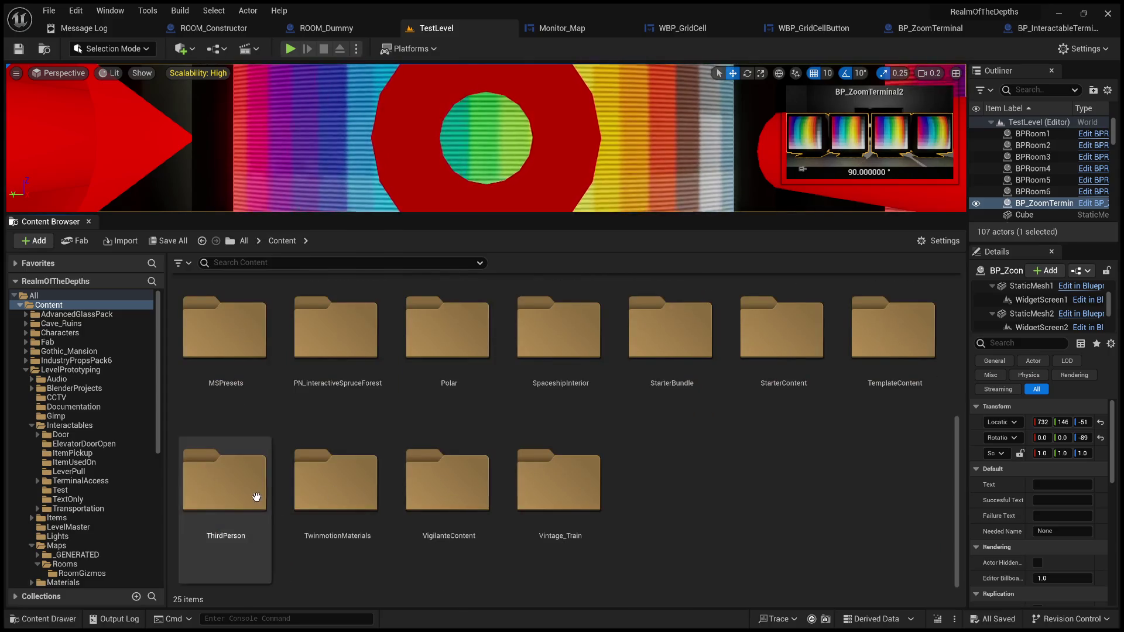
{"action": "double_click", "coordinate": [256, 497]}
{"action": "double_click", "coordinate": [459, 321]}
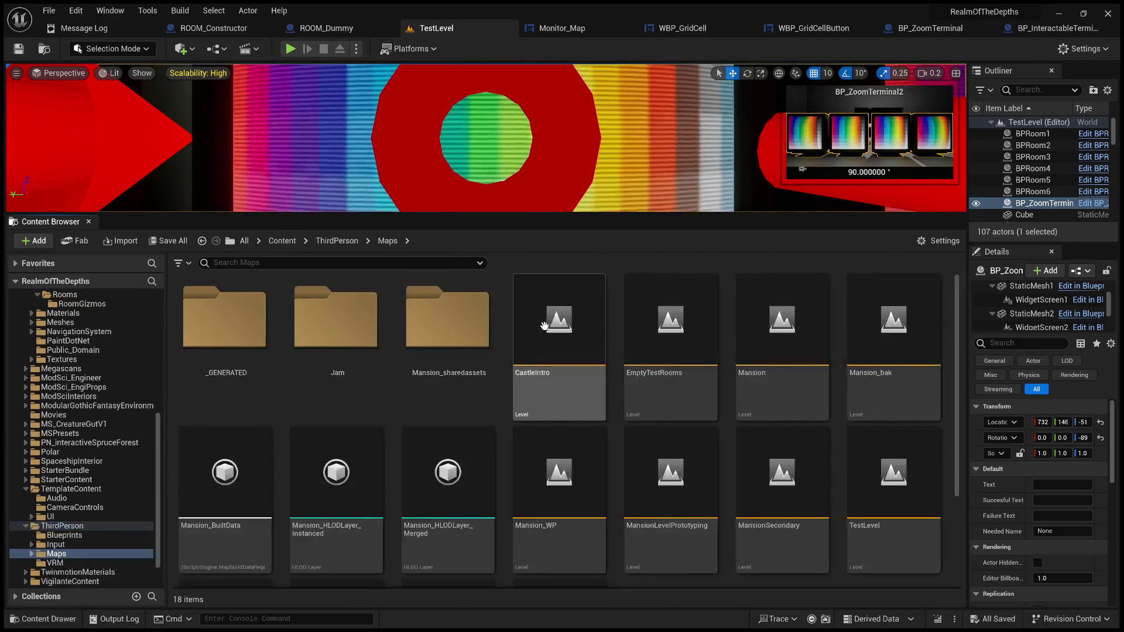
{"action": "left_click", "coordinate": [759, 345]}
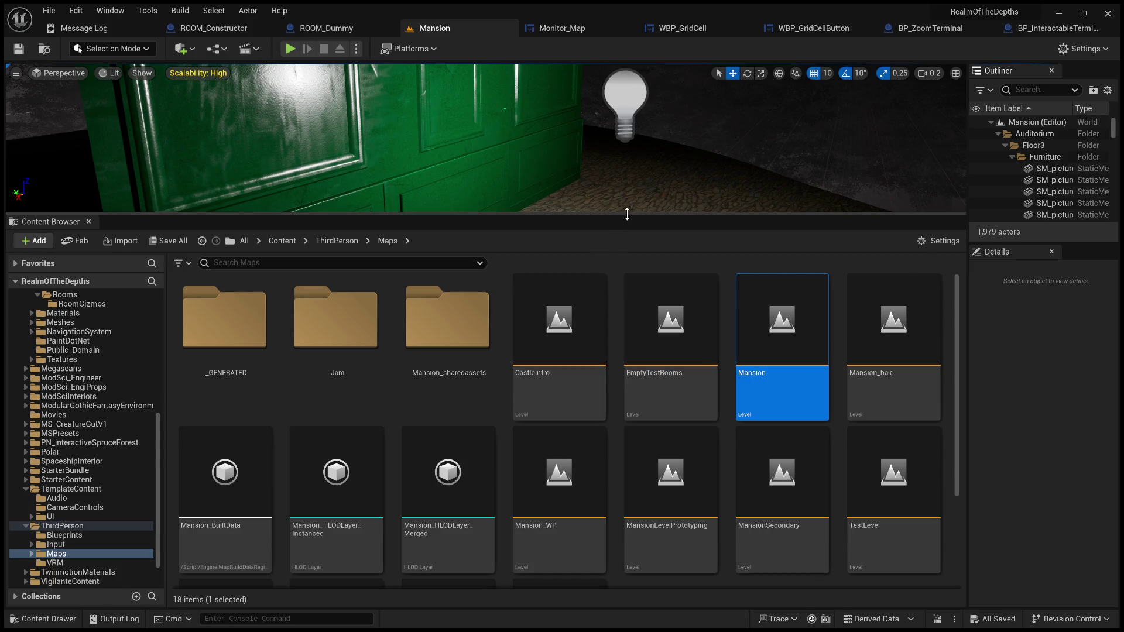
Enlarge the Mansion viewport and select the interactable terminal
{"action": "left_click_drag", "start_coordinate": [626, 239], "coordinate": [626, 485]}
{"action": "mouse_move", "coordinate": [655, 276]}
{"action": "left_mouse_down"}
{"action": "mouse_move", "coordinate": [359, 339]}
{"action": "mouse_move", "coordinate": [389, 298]}
{"action": "mouse_move", "coordinate": [305, 351]}
{"action": "mouse_move", "coordinate": [316, 317]}
{"action": "mouse_move", "coordinate": [328, 328]}
{"action": "mouse_move", "coordinate": [351, 316]}
{"action": "left_mouse_up"}
{"action": "left_click", "coordinate": [577, 205]}
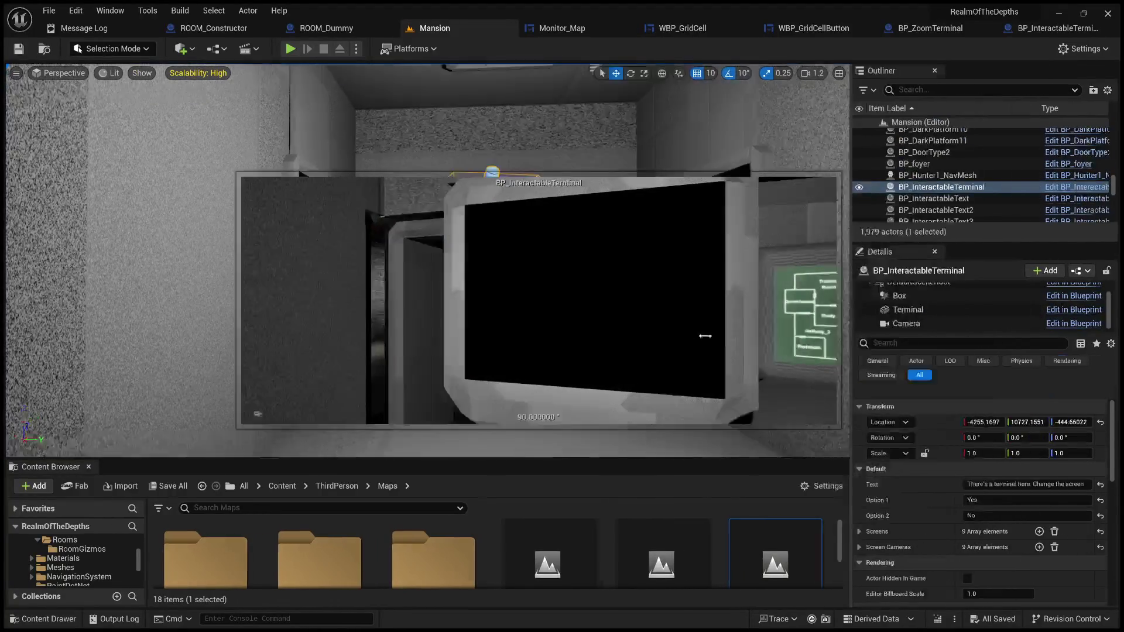
{"action": "left_click_drag", "start_coordinate": [967, 363], "coordinate": [644, 351]}
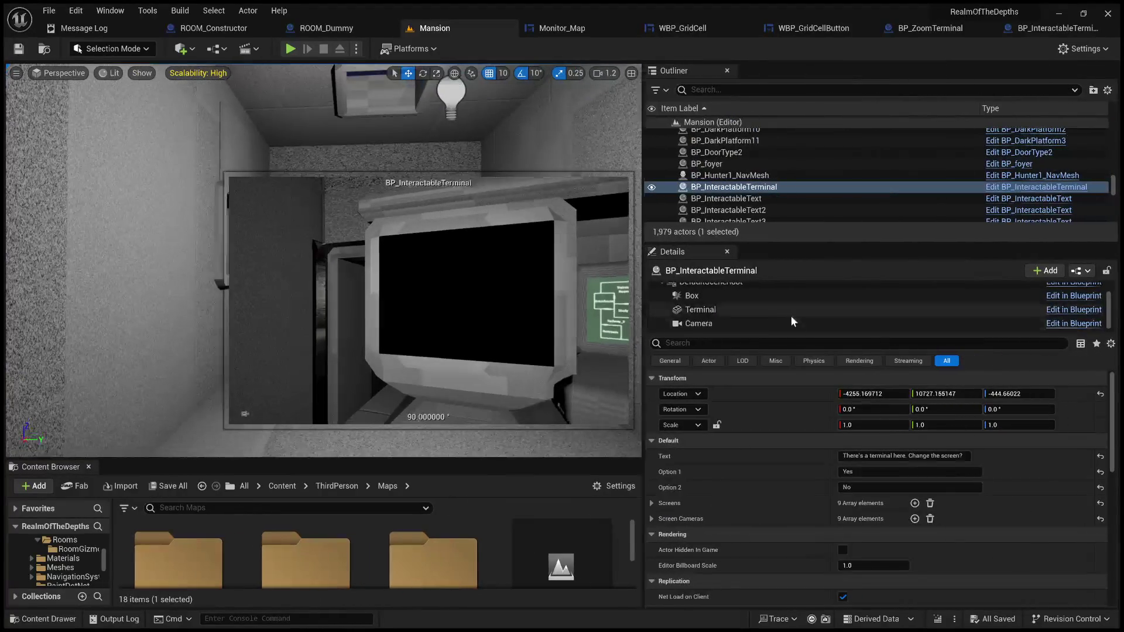
Expand the terminal's Screens list and locate its CCTV_Hallway2_Mat material in the CCTV folder
{"action": "left_click", "coordinate": [651, 503]}
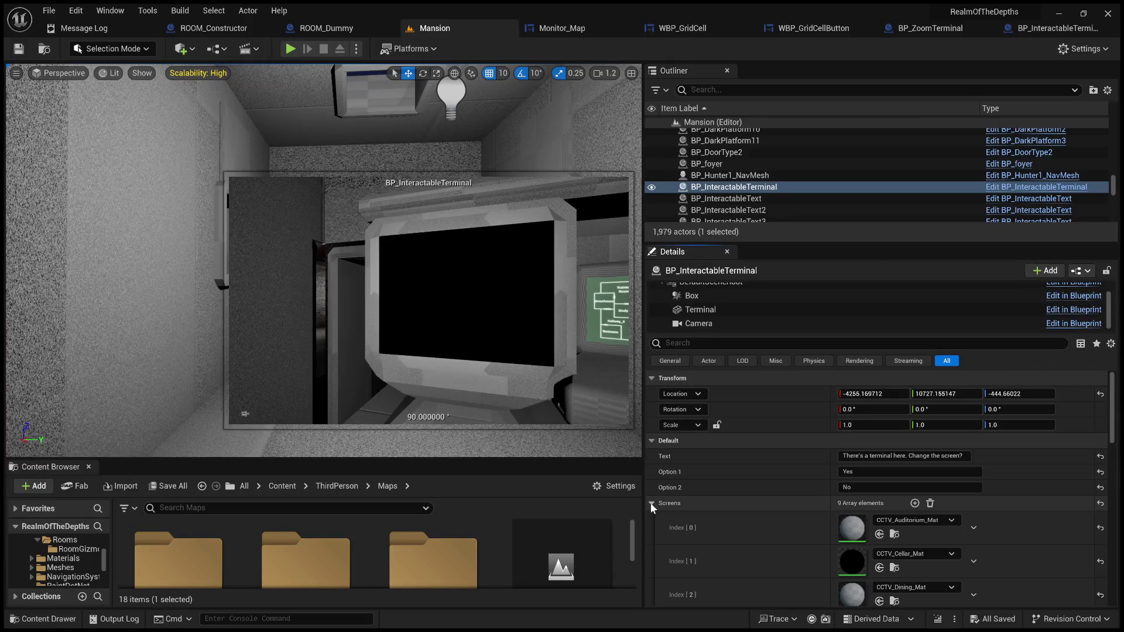
{"action": "scroll", "coordinate": [650, 504], "scroll_direction": "down", "scroll_amount": 3}
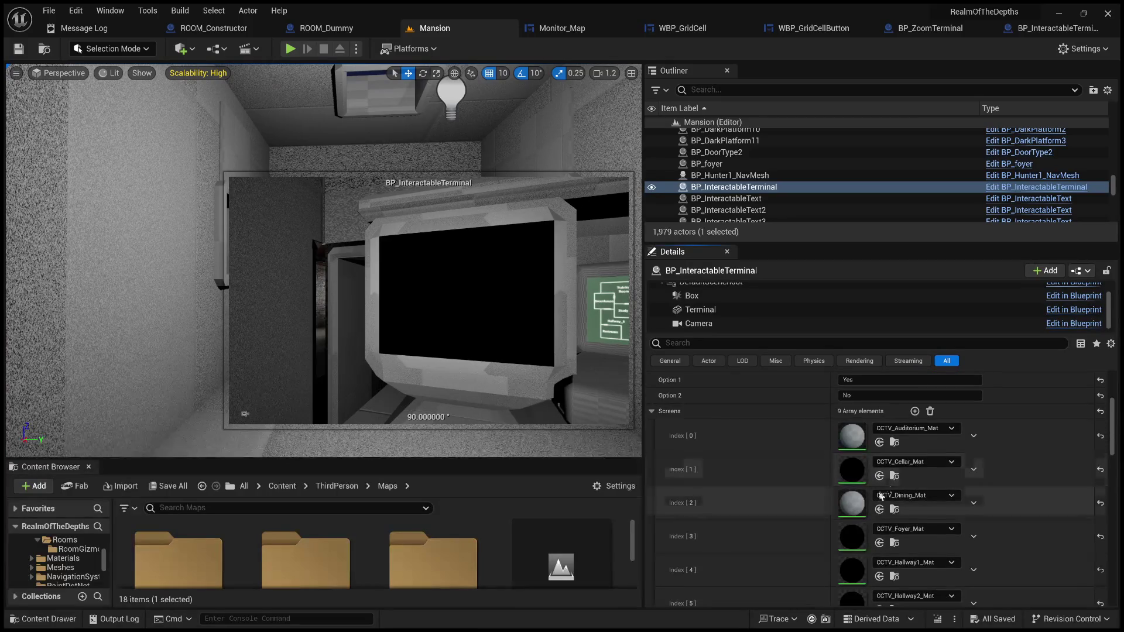
{"action": "scroll", "coordinate": [880, 497], "scroll_direction": "down", "scroll_amount": 3}
{"action": "scroll", "coordinate": [880, 497], "scroll_direction": "down", "scroll_amount": 5}
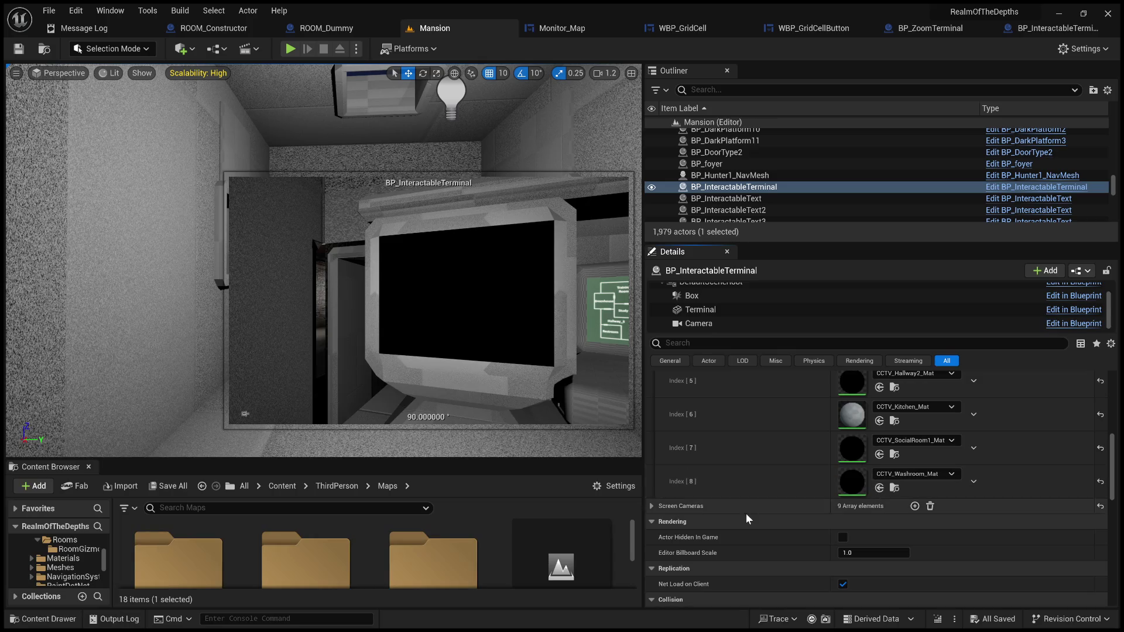
{"action": "left_click", "coordinate": [651, 506]}
{"action": "scroll", "coordinate": [651, 506], "scroll_direction": "down", "scroll_amount": 3}
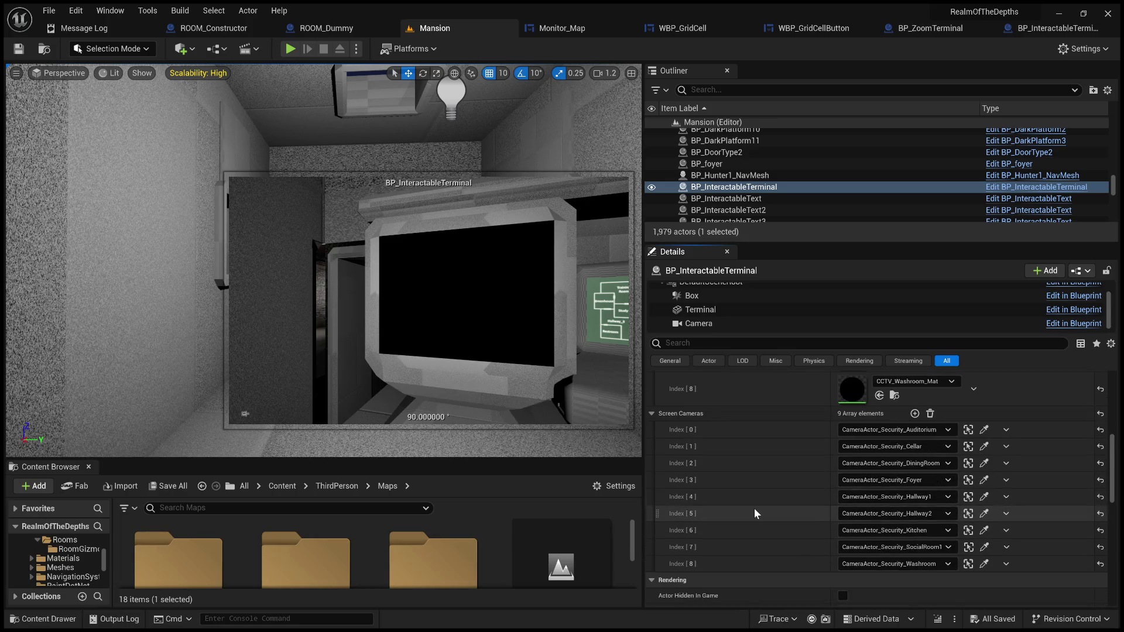
{"action": "scroll", "coordinate": [754, 509], "scroll_direction": "up", "scroll_amount": 5}
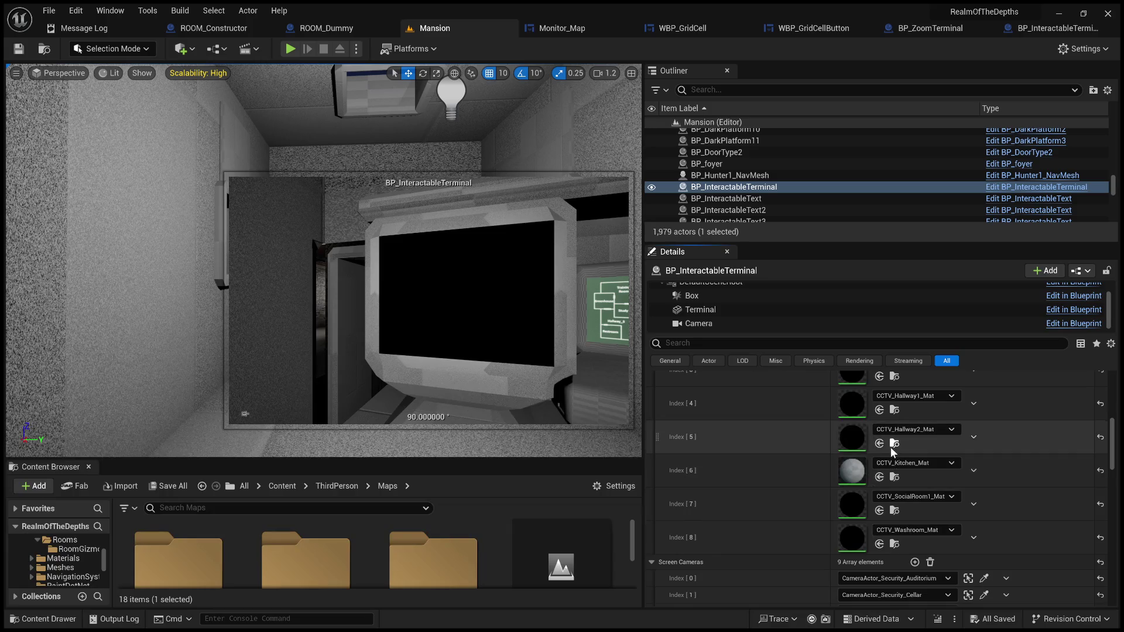
{"action": "left_click", "coordinate": [894, 443]}
{"action": "scroll", "coordinate": [382, 571], "scroll_direction": "down", "scroll_amount": 2}
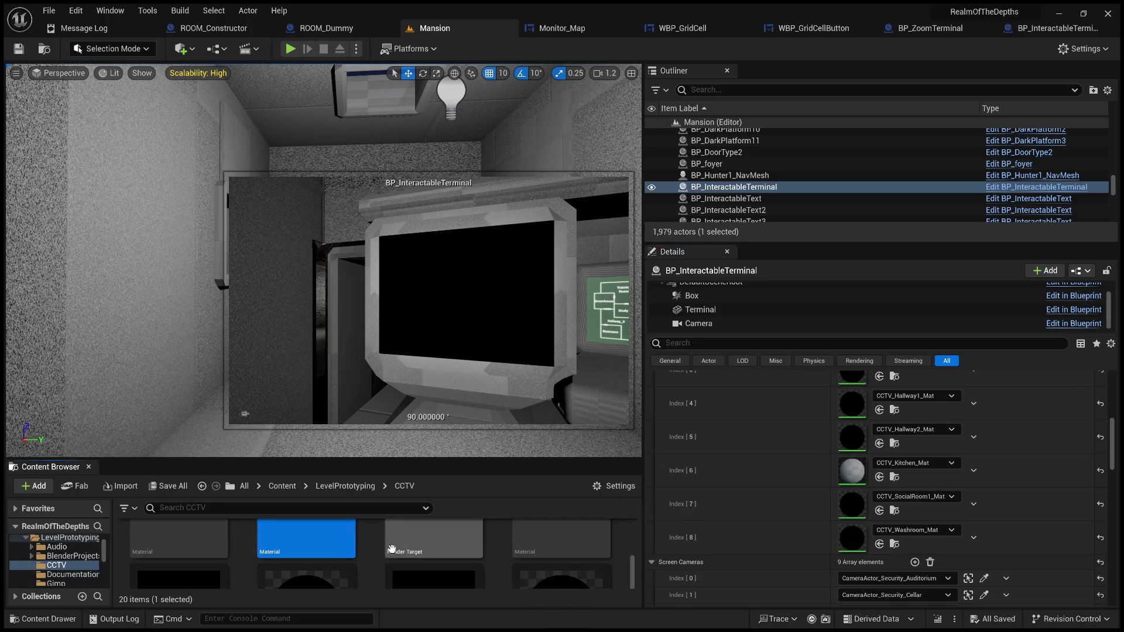
{"action": "left_click_drag", "start_coordinate": [472, 459], "coordinate": [479, 126]}
Open CCTV_Hallway2_Mat, inspect its Texture Sample using CCTV_Hallway2, then return to Mansion
{"action": "double_click", "coordinate": [329, 322]}
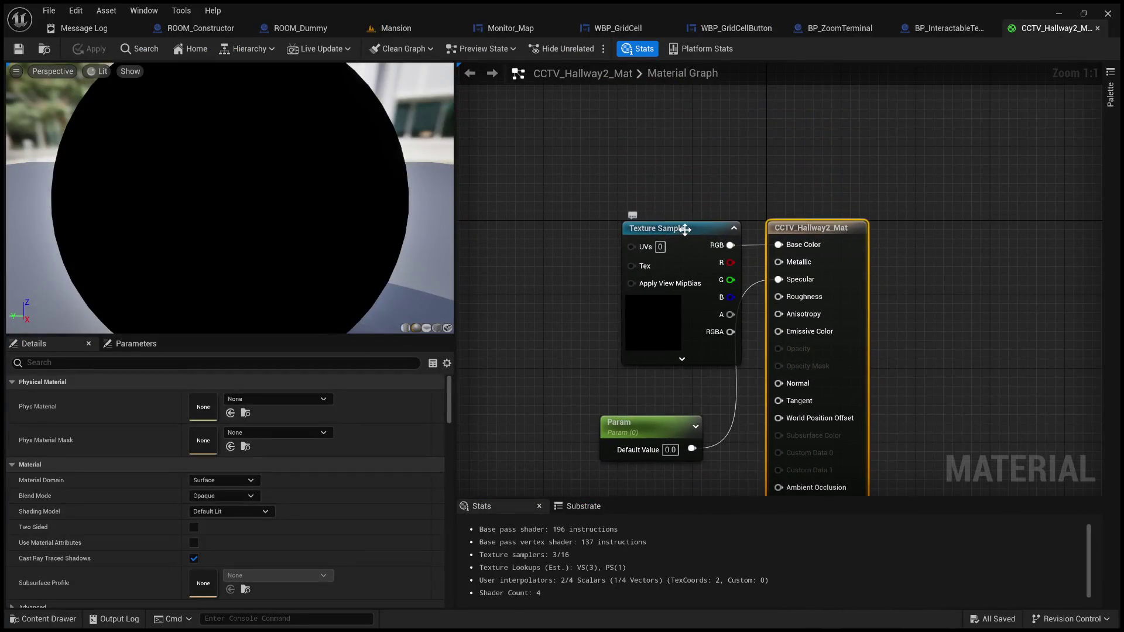
{"action": "left_click_drag", "start_coordinate": [684, 226], "coordinate": [619, 223]}
{"action": "scroll", "coordinate": [542, 397], "scroll_direction": "down", "scroll_amount": 1}
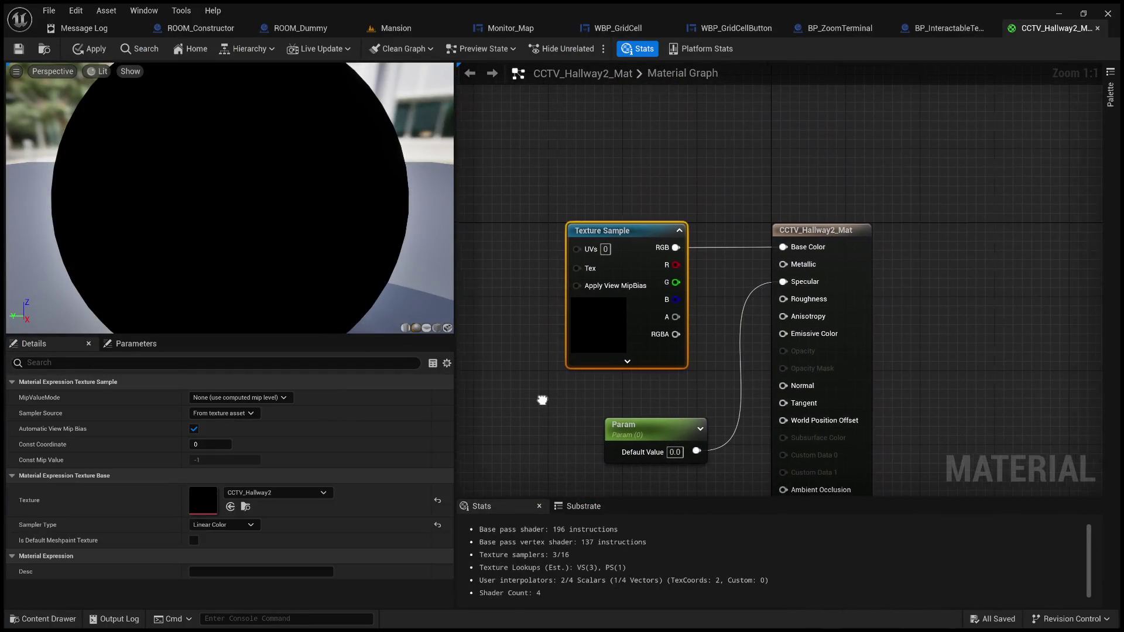
{"action": "scroll", "coordinate": [601, 367], "scroll_direction": "down", "scroll_amount": 3}
{"action": "scroll", "coordinate": [382, 297], "scroll_direction": "up", "scroll_amount": 2}
{"action": "scroll", "coordinate": [382, 296], "scroll_direction": "down", "scroll_amount": 3}
{"action": "mouse_move", "coordinate": [347, 269]}
{"action": "left_mouse_down"}
{"action": "mouse_move", "coordinate": [293, 246]}
{"action": "mouse_move", "coordinate": [255, 272]}
{"action": "left_mouse_up"}
{"action": "scroll", "coordinate": [310, 249], "scroll_direction": "down", "scroll_amount": 2}
{"action": "scroll", "coordinate": [584, 332], "scroll_direction": "up", "scroll_amount": 3}
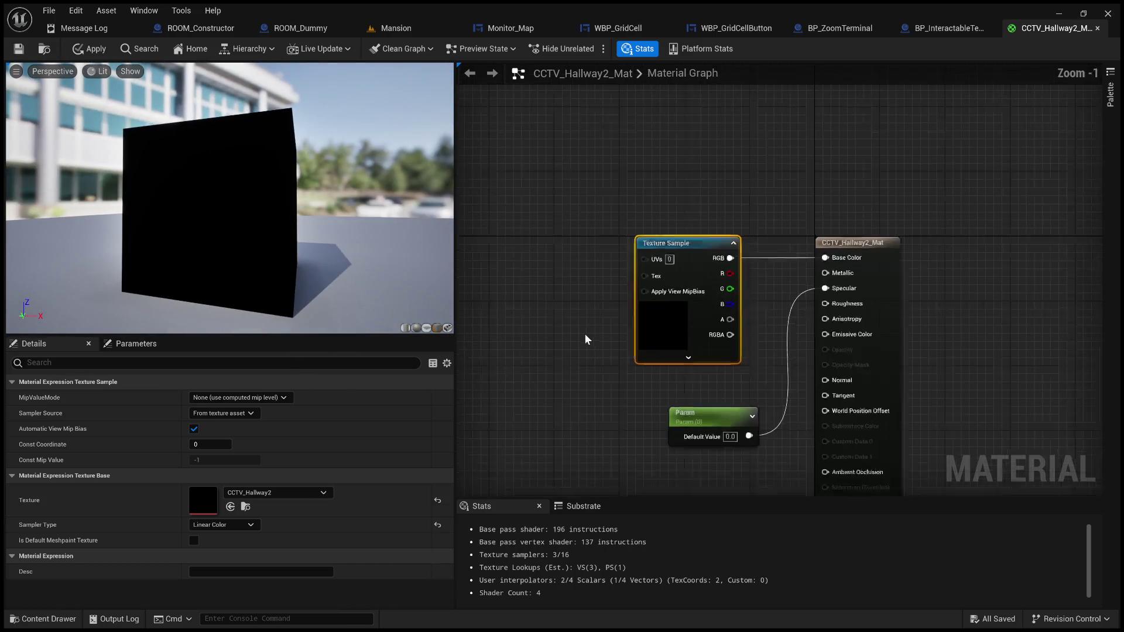
{"action": "left_click_drag", "start_coordinate": [618, 376], "coordinate": [582, 368]}
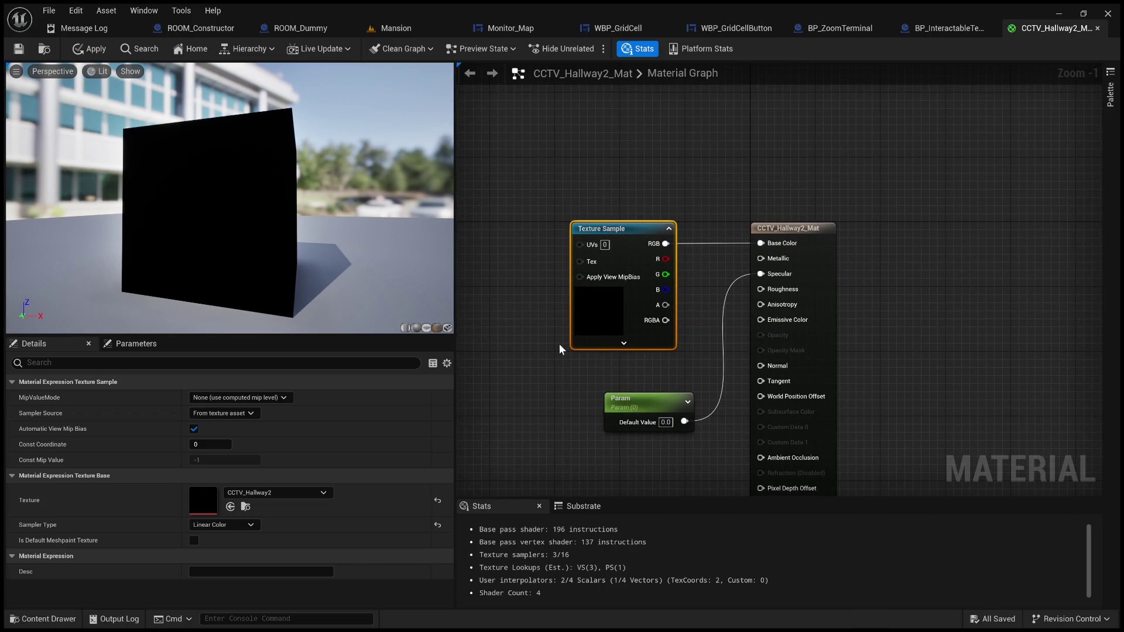
{"action": "left_click", "coordinate": [396, 27]}
Select CameraActor_Security_Auditorium and locate its CCTV_Auditorium texture target in the CCTV folder
{"action": "scroll", "coordinate": [844, 406], "scroll_direction": "down", "scroll_amount": 3}
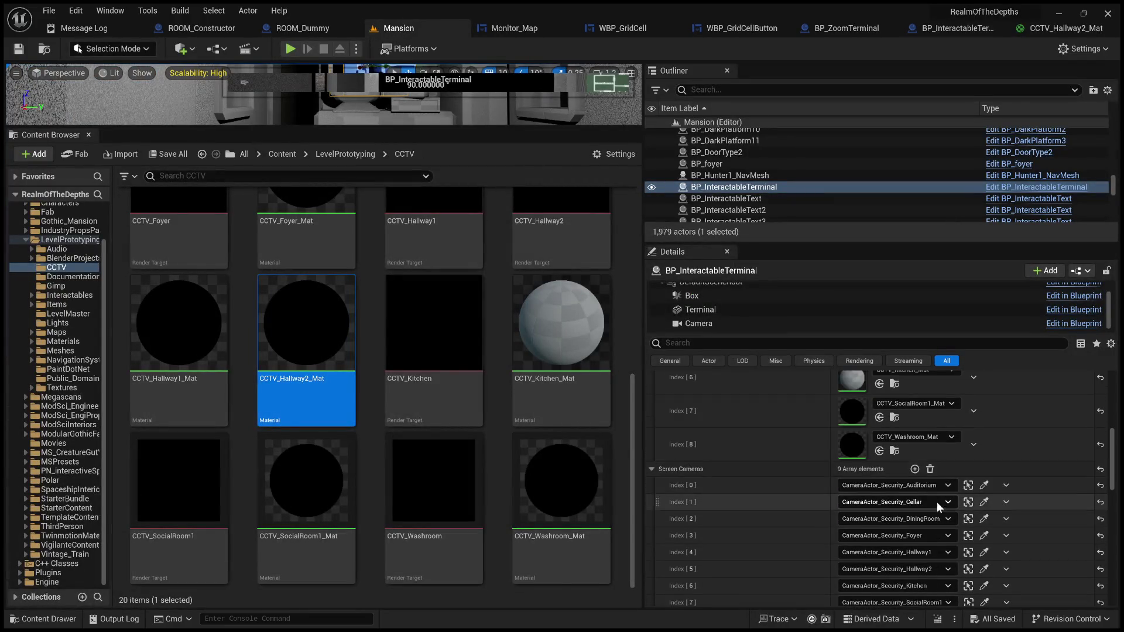
{"action": "left_click", "coordinate": [969, 486]}
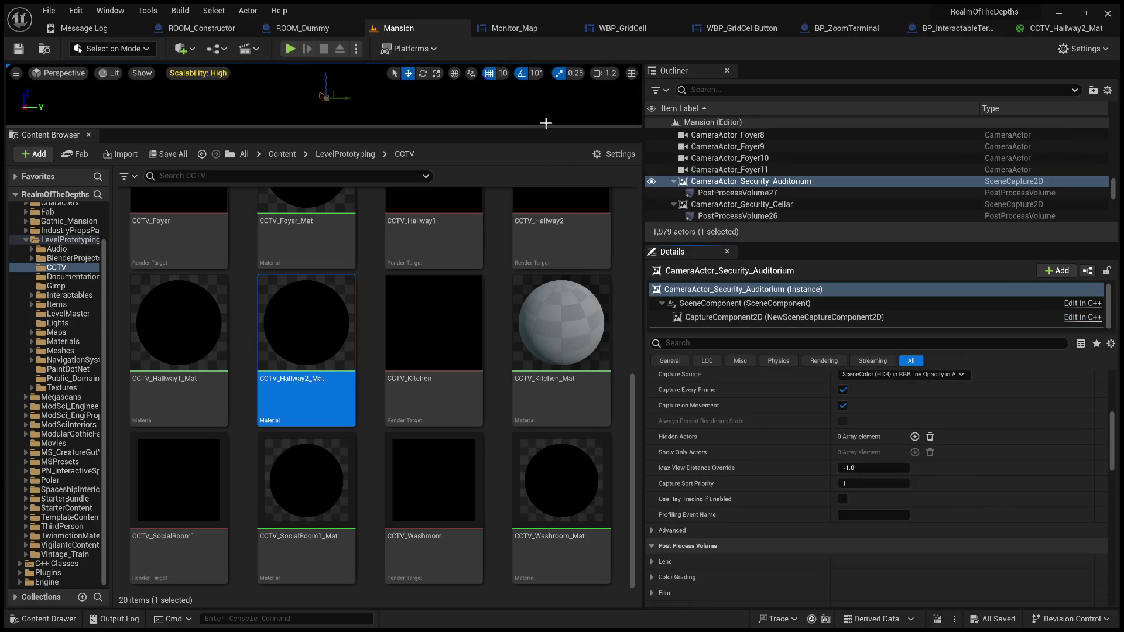
{"action": "left_click_drag", "start_coordinate": [547, 128], "coordinate": [546, 462]}
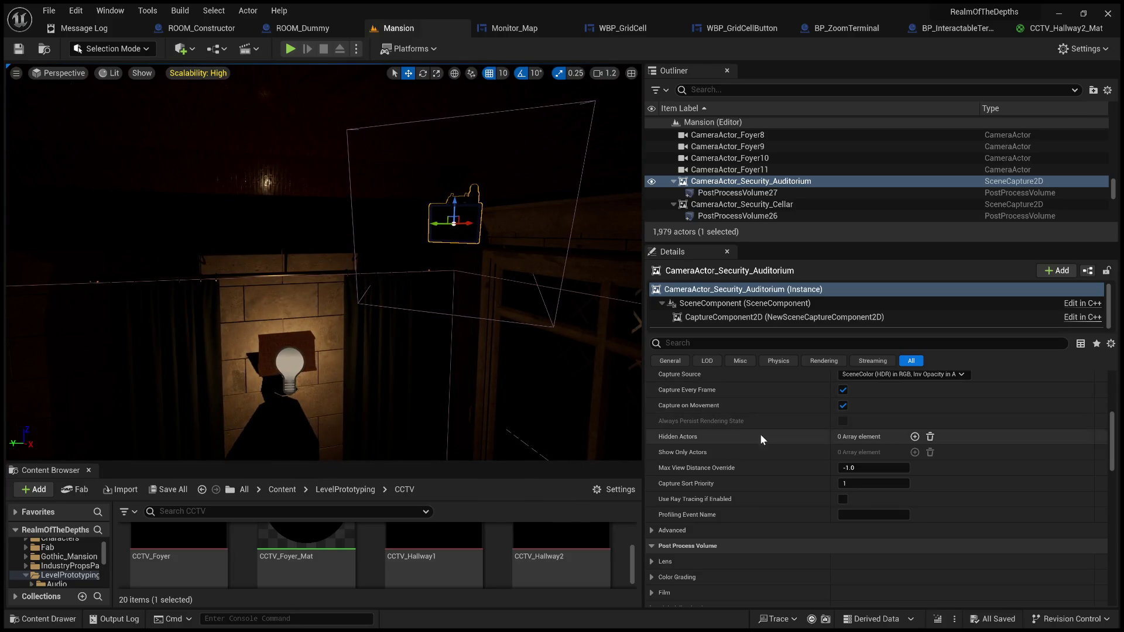
{"action": "scroll", "coordinate": [780, 481], "scroll_direction": "up", "scroll_amount": 3}
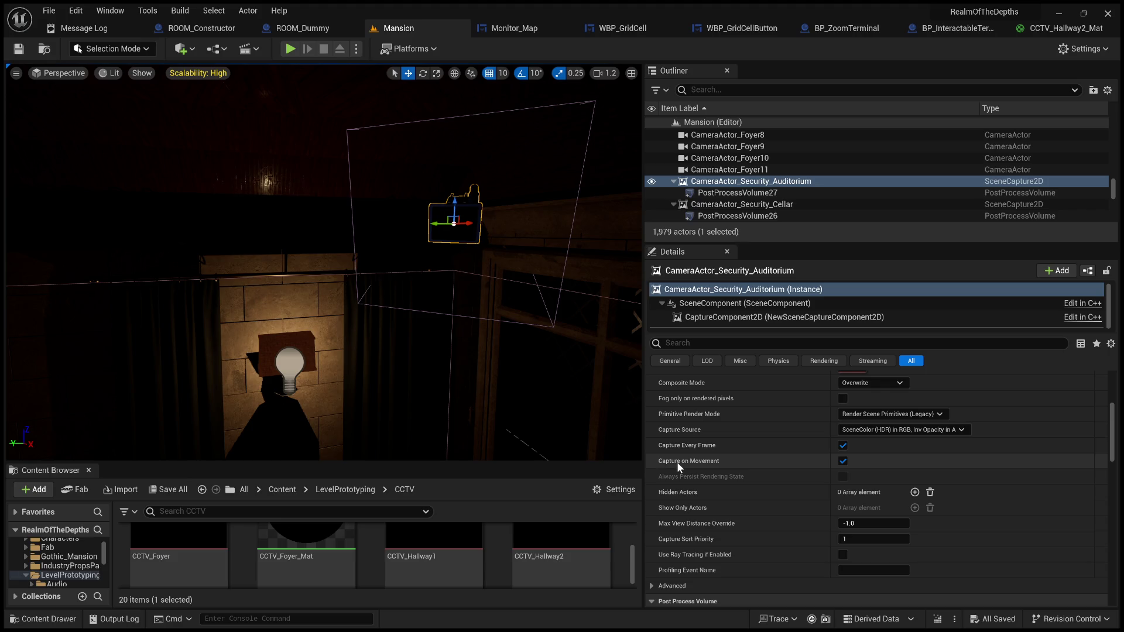
{"action": "scroll", "coordinate": [753, 510], "scroll_direction": "up", "scroll_amount": 5}
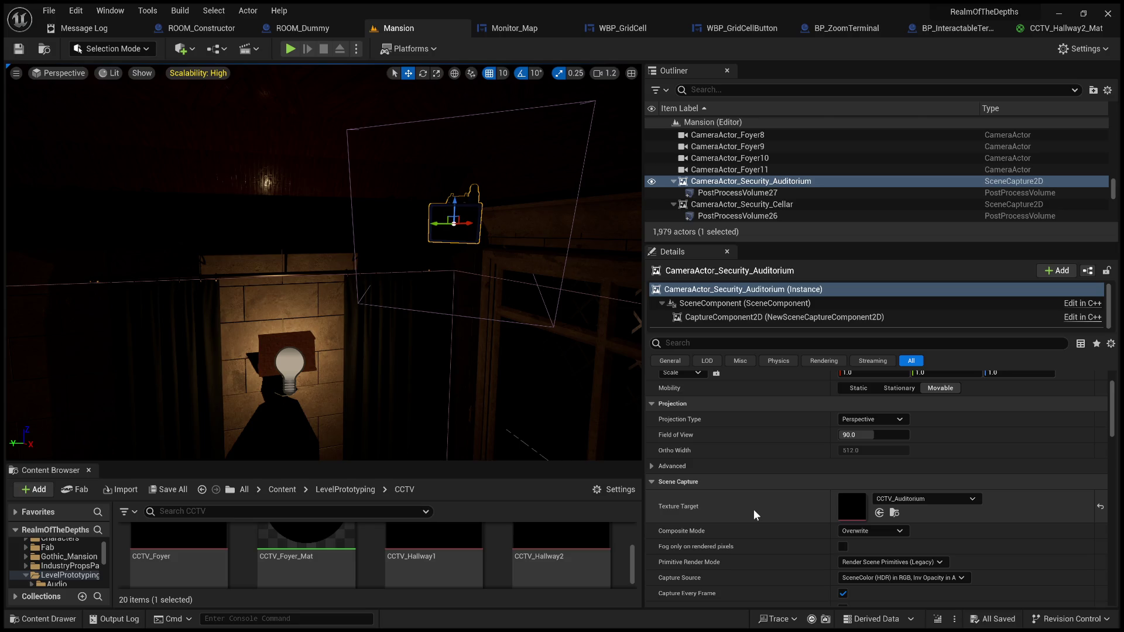
{"action": "scroll", "coordinate": [799, 511], "scroll_direction": "up", "scroll_amount": 2}
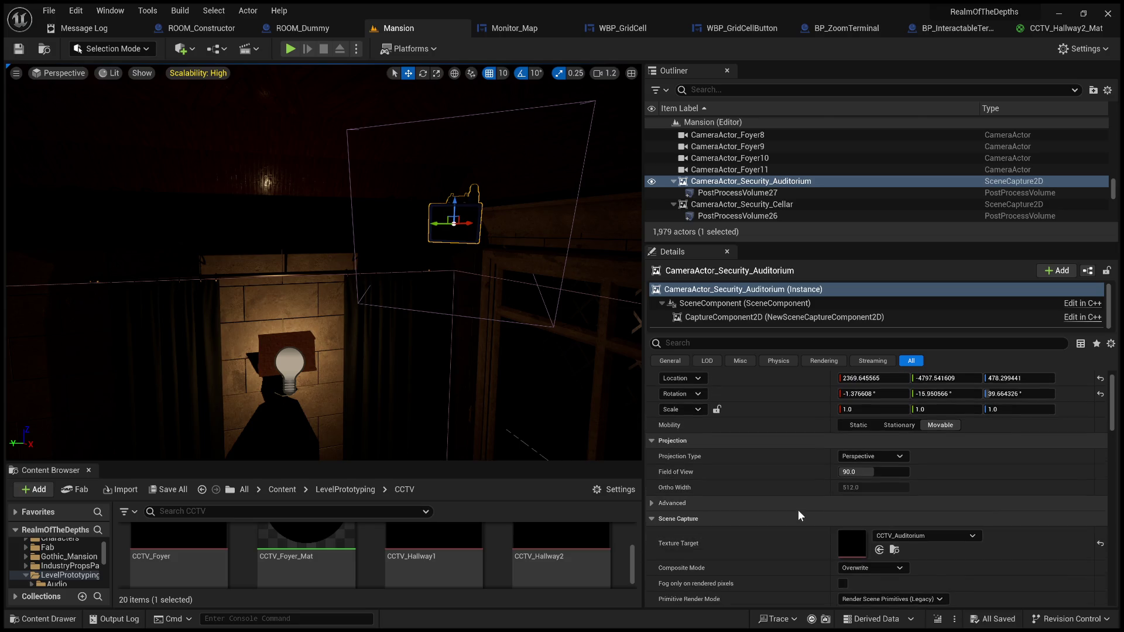
{"action": "left_click", "coordinate": [893, 550]}
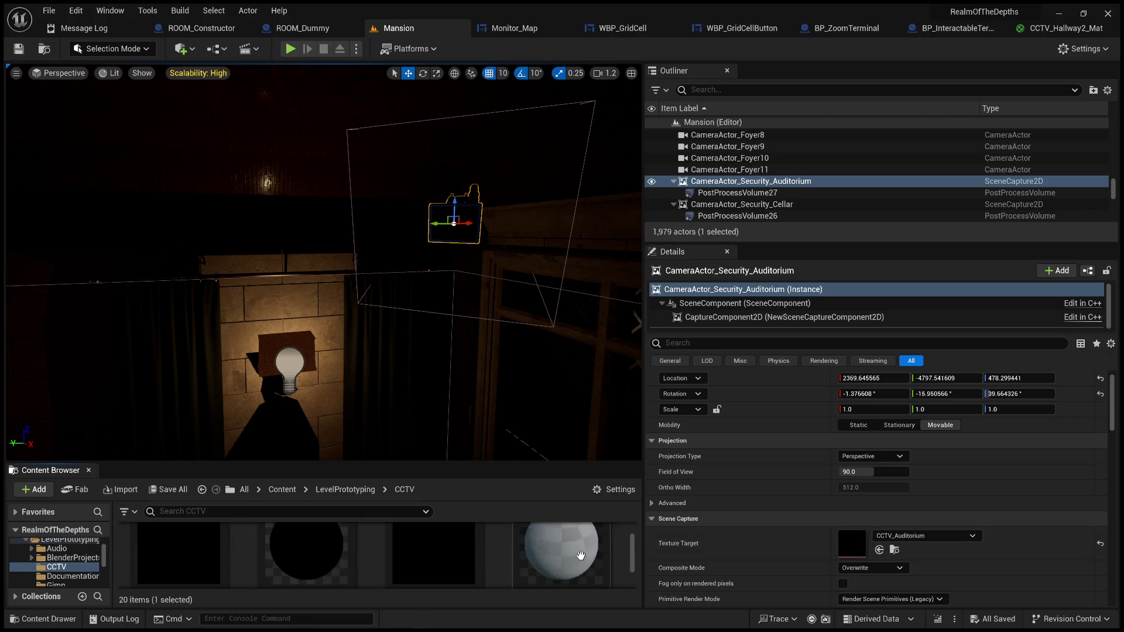
Enlarge the asset browser and look through the CCTV folder's CameraMap, render targets and materials
{"action": "left_click_drag", "start_coordinate": [546, 462], "coordinate": [533, 212]}
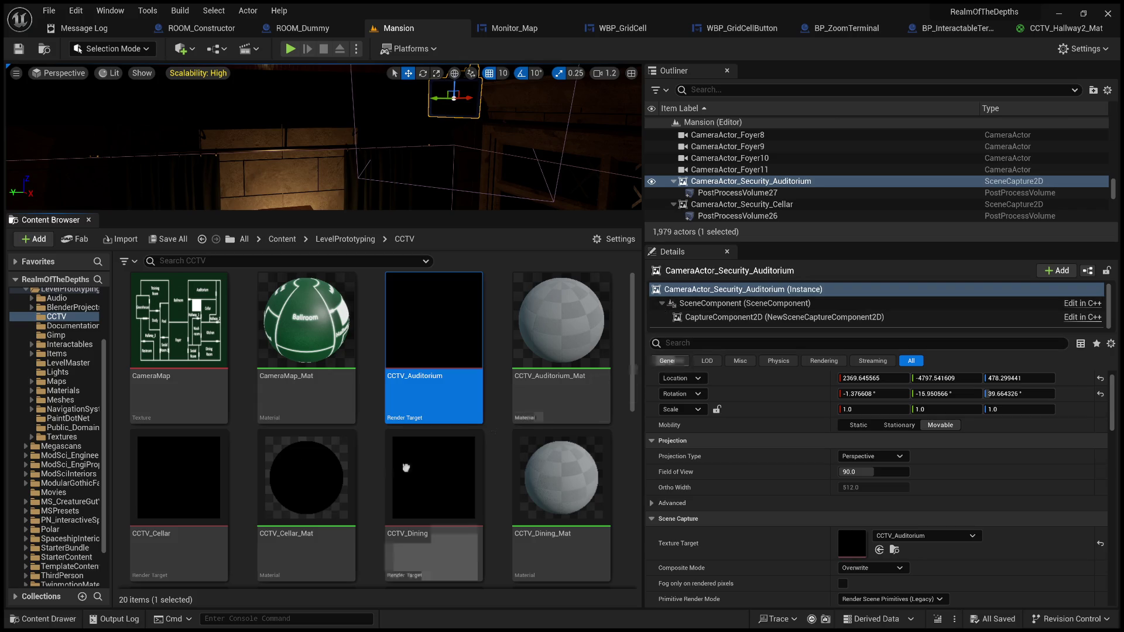
{"action": "scroll", "coordinate": [503, 490], "scroll_direction": "down", "scroll_amount": 1}
{"action": "scroll", "coordinate": [502, 491], "scroll_direction": "down", "scroll_amount": 5}
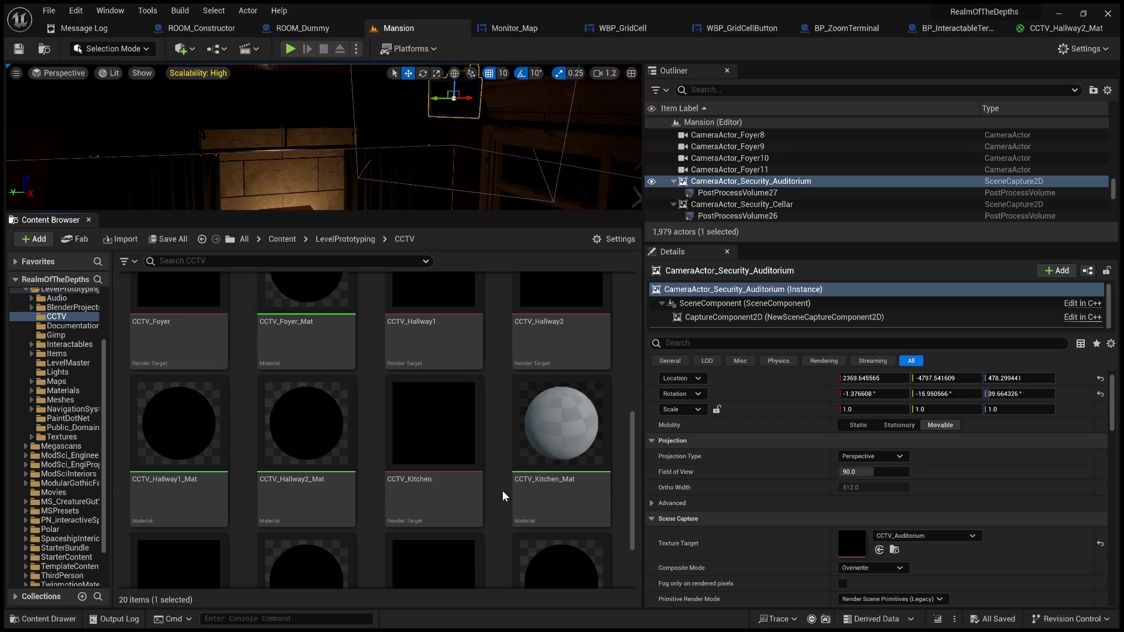
{"action": "scroll", "coordinate": [506, 489], "scroll_direction": "up", "scroll_amount": 6}
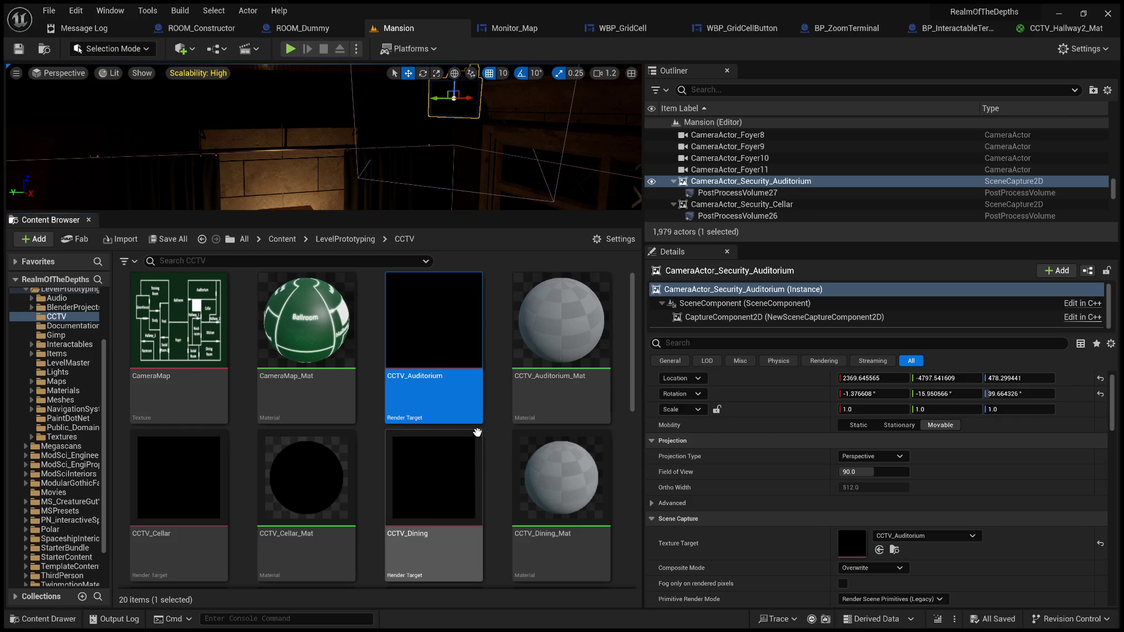
{"action": "scroll", "coordinate": [492, 439], "scroll_direction": "down", "scroll_amount": 5}
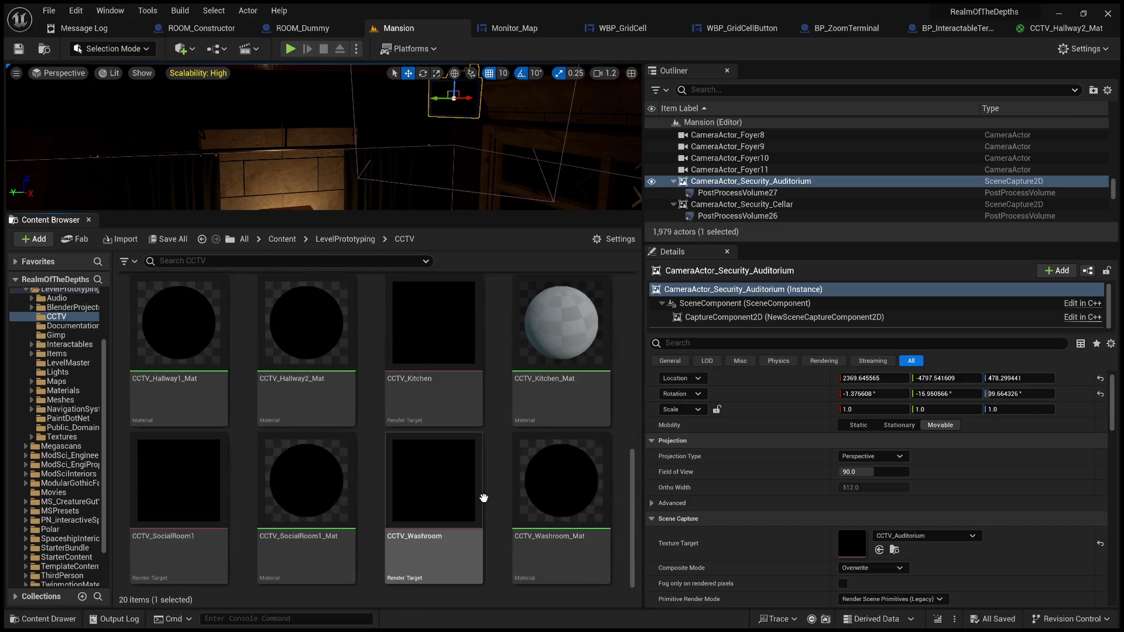
{"action": "scroll", "coordinate": [493, 493], "scroll_direction": "up", "scroll_amount": 5}
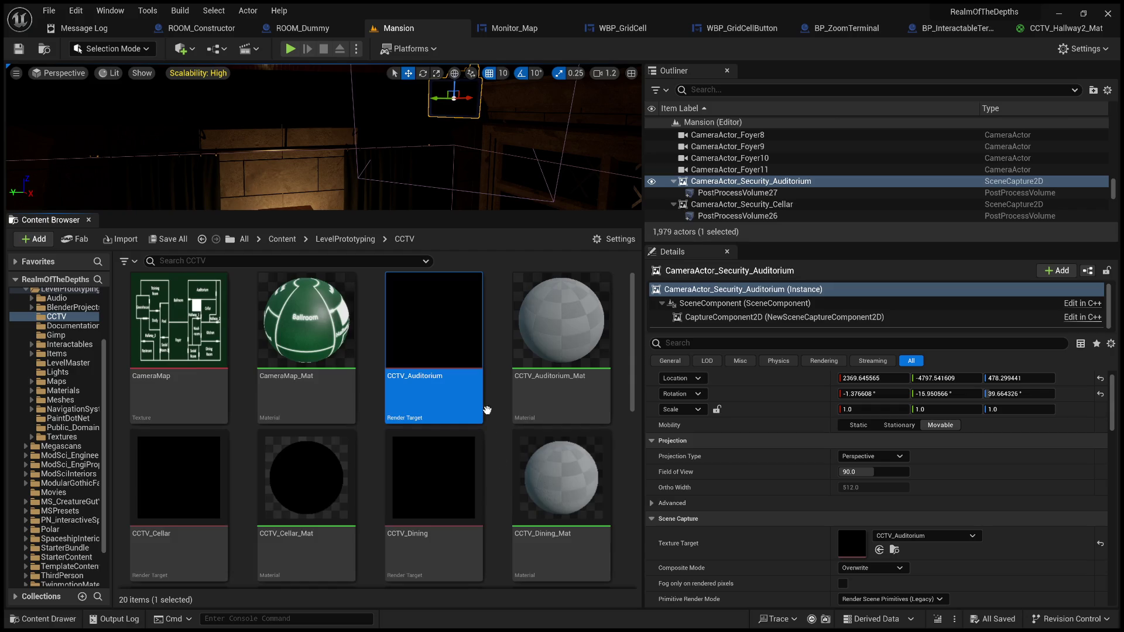
{"action": "scroll", "coordinate": [497, 404], "scroll_direction": "down", "scroll_amount": 3}
{"action": "scroll", "coordinate": [497, 404], "scroll_direction": "up", "scroll_amount": 3}
Fly the level view into a lit room with windows and clear the CCTV asset selection
{"action": "left_click_drag", "start_coordinate": [565, 160], "coordinate": [582, 174]}
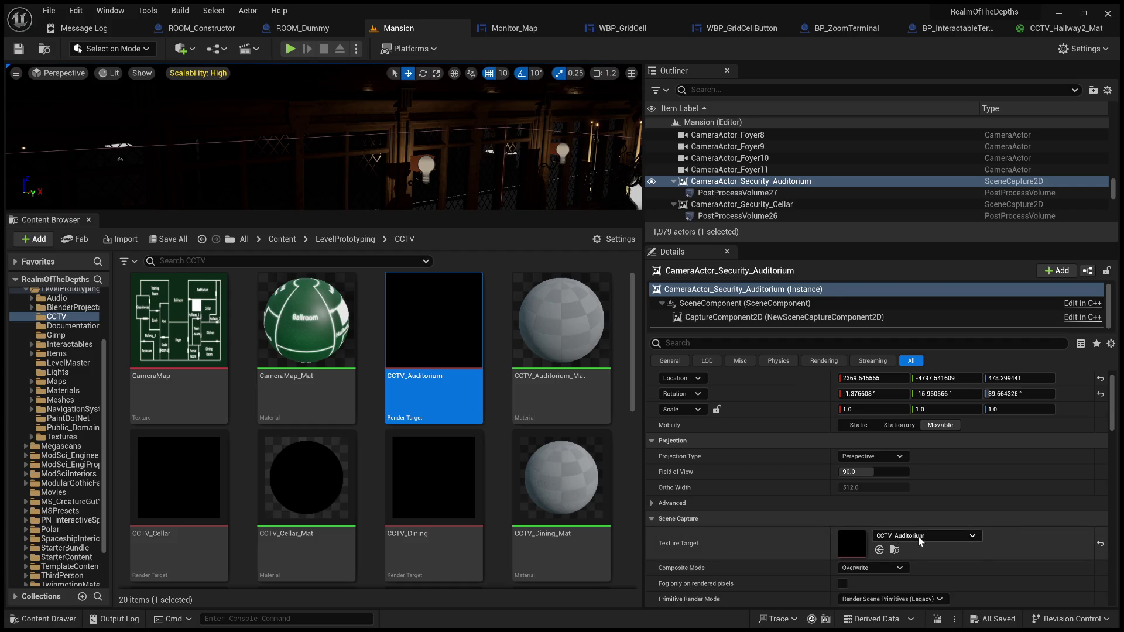
{"action": "key", "text": "ctrl+z"}
{"action": "key", "text": "ctrl+z"}
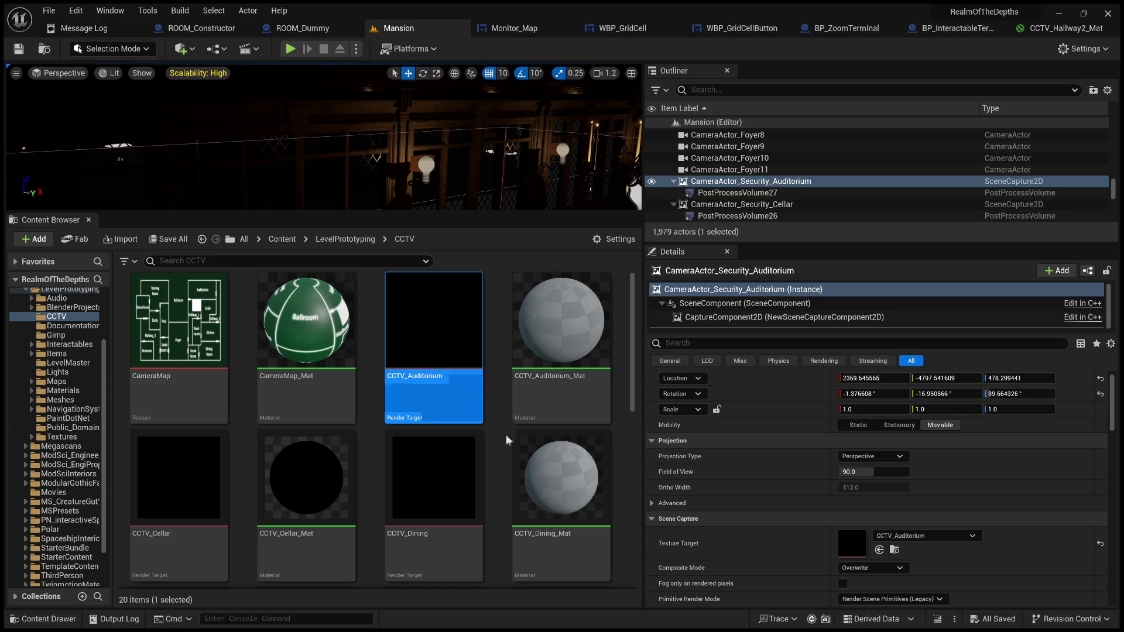
{"action": "scroll", "coordinate": [506, 434], "scroll_direction": "down", "scroll_amount": 2}
{"action": "scroll", "coordinate": [506, 434], "scroll_direction": "up", "scroll_amount": 2}
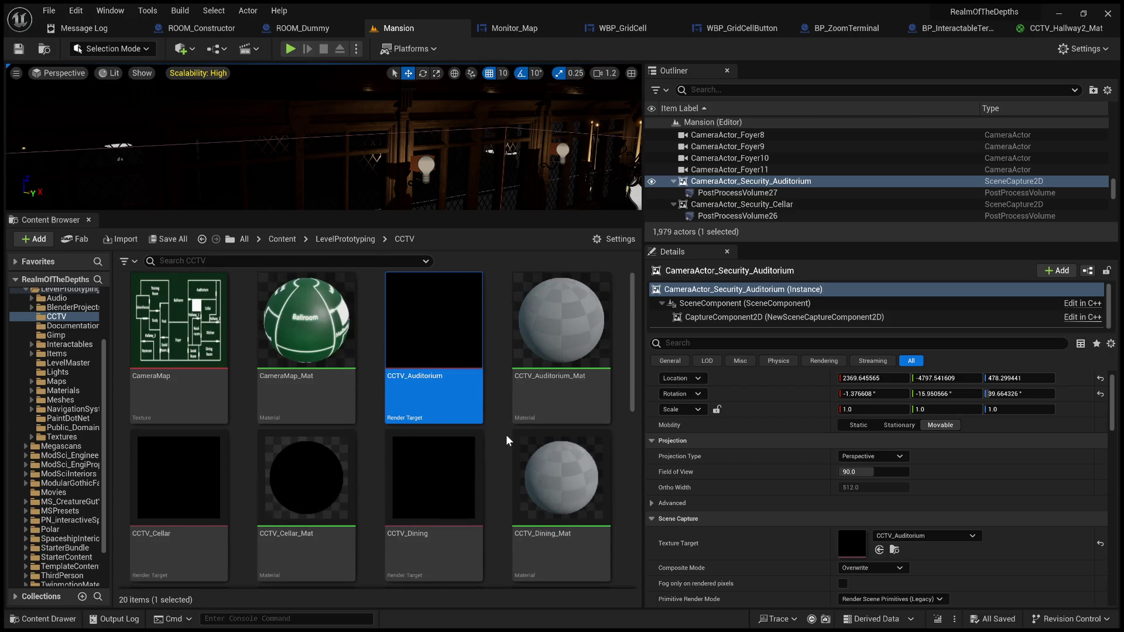
{"action": "scroll", "coordinate": [506, 434], "scroll_direction": "down", "scroll_amount": 5}
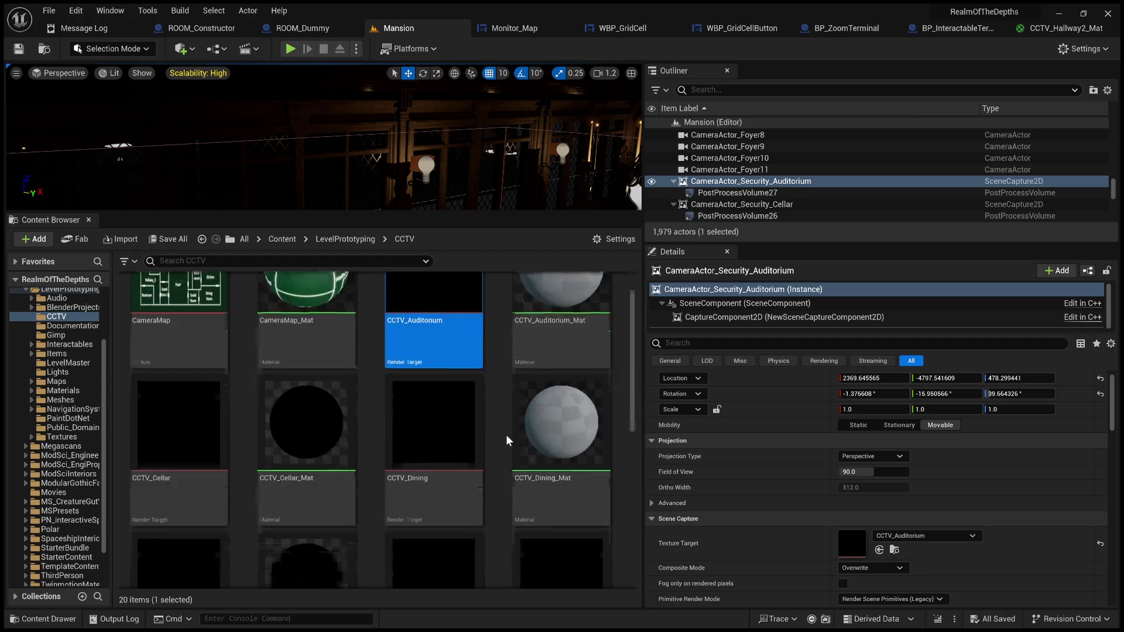
{"action": "scroll", "coordinate": [506, 434], "scroll_direction": "down", "scroll_amount": 4}
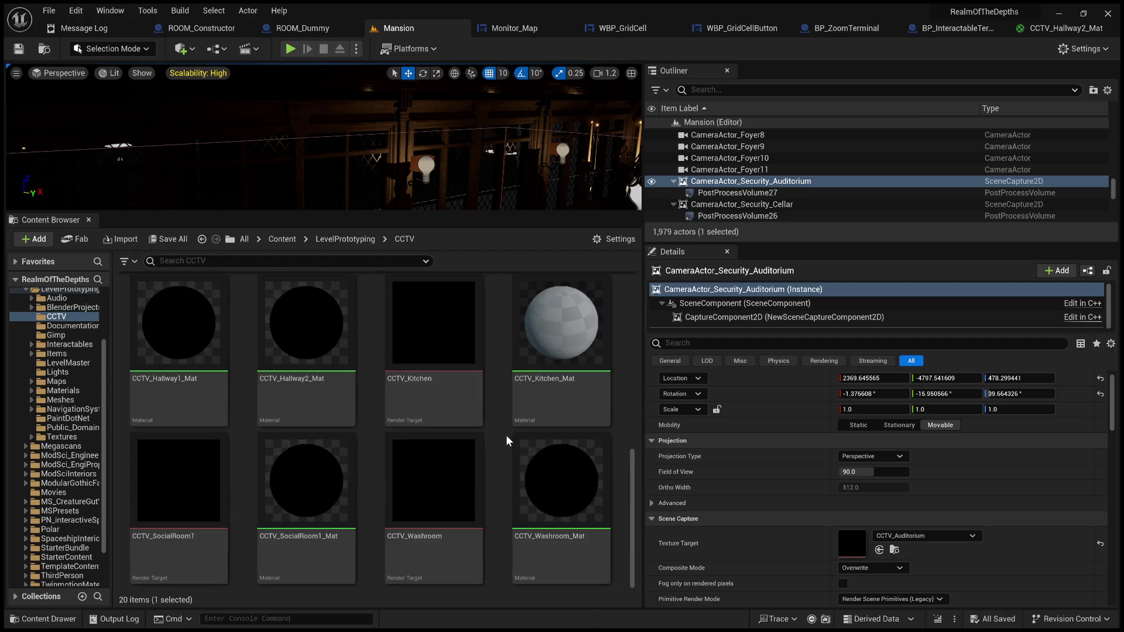
{"action": "left_click", "coordinate": [493, 517]}
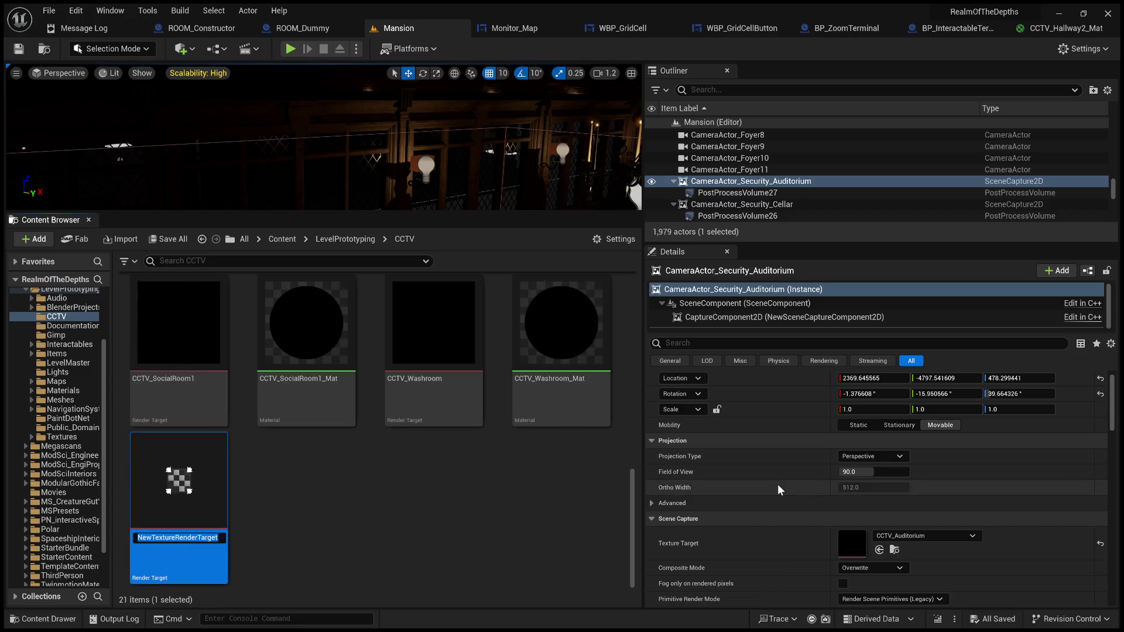
Name the new render target CCTV_MapScreen and save it
{"action": "type", "text": "CC"}
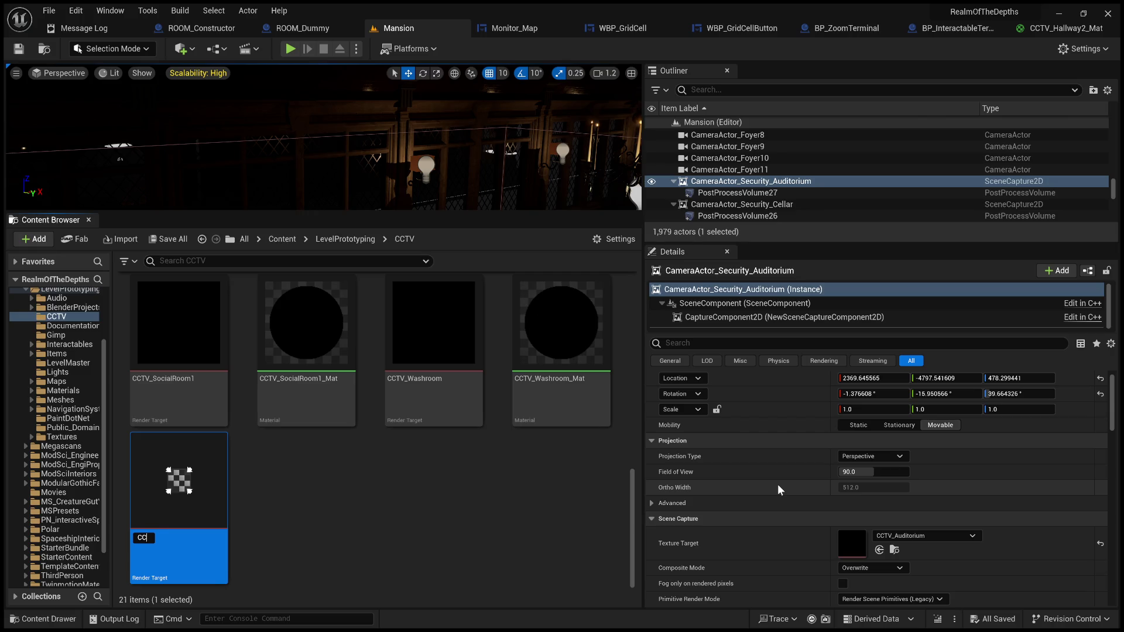
{"action": "type", "text": "TV_M"}
{"action": "type", "text": "ap"}
{"action": "type", "text": "Screen"}
{"action": "key", "text": "Return"}
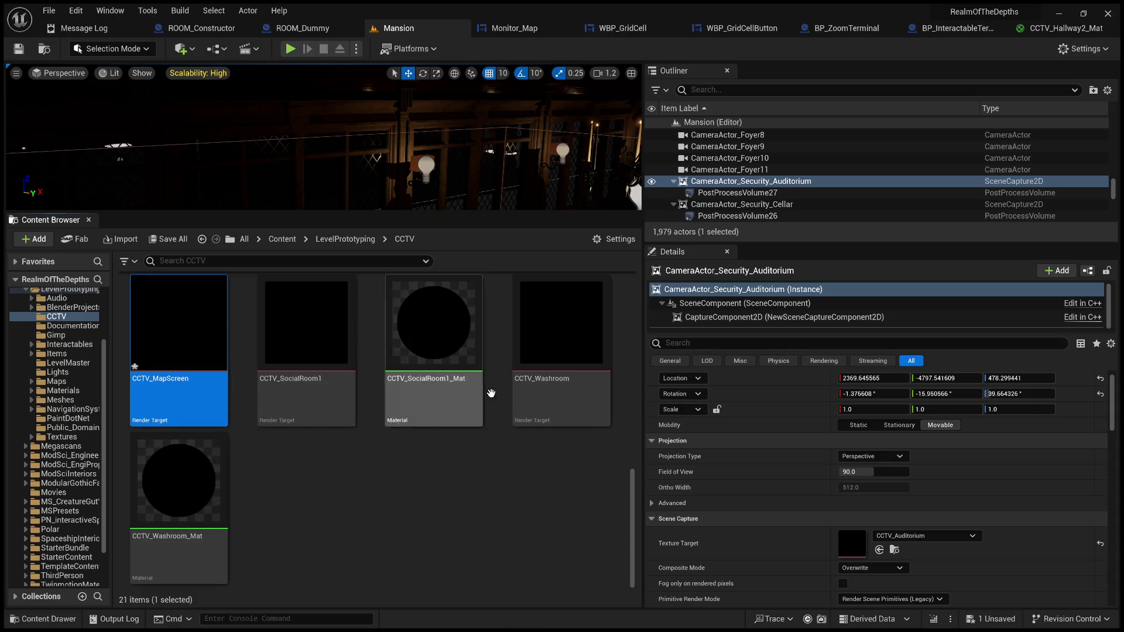
{"action": "key", "text": "ctrl+s"}
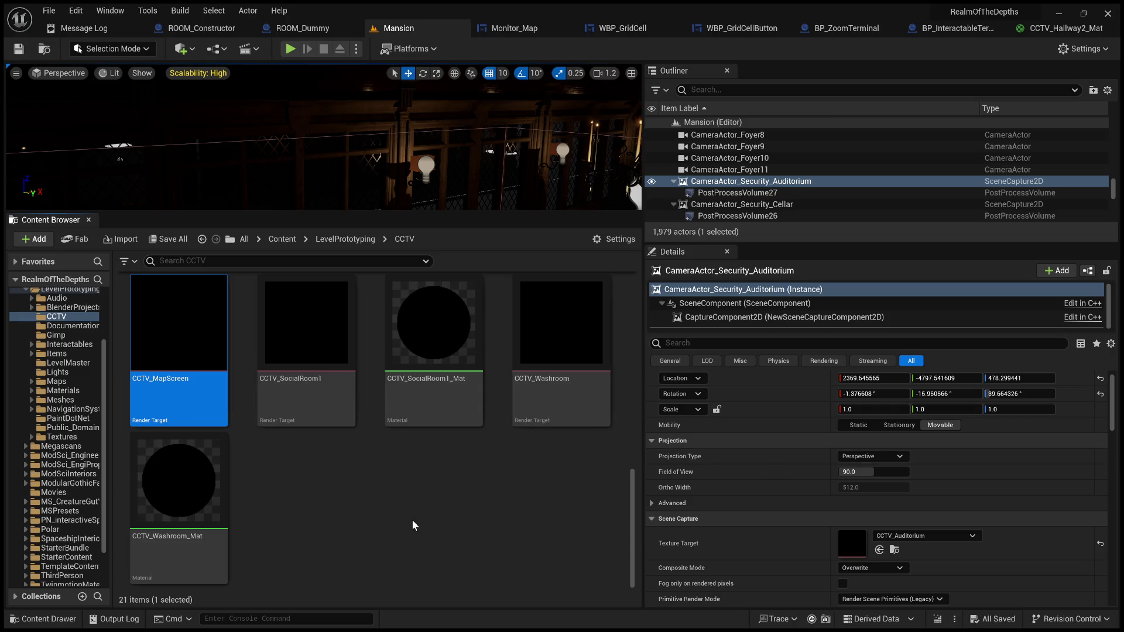
{"action": "scroll", "coordinate": [437, 511], "scroll_direction": "up", "scroll_amount": 5}
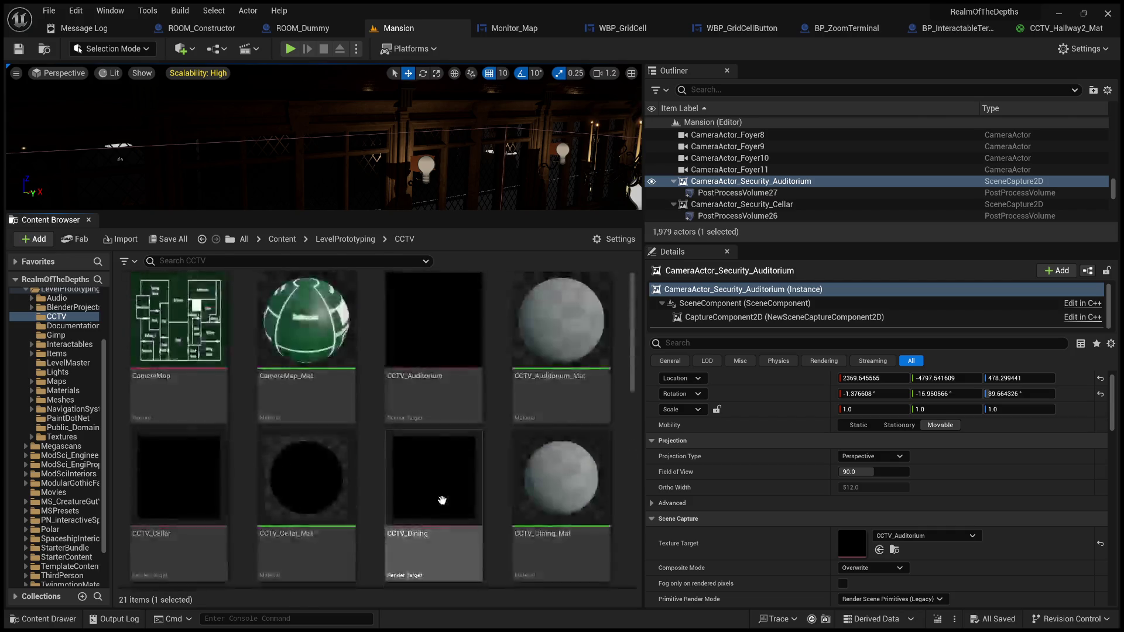
Go up from the CCTV folder to LevelPrototyping, listing its 16 subfolders
{"action": "scroll", "coordinate": [434, 451], "scroll_direction": "down", "scroll_amount": 5}
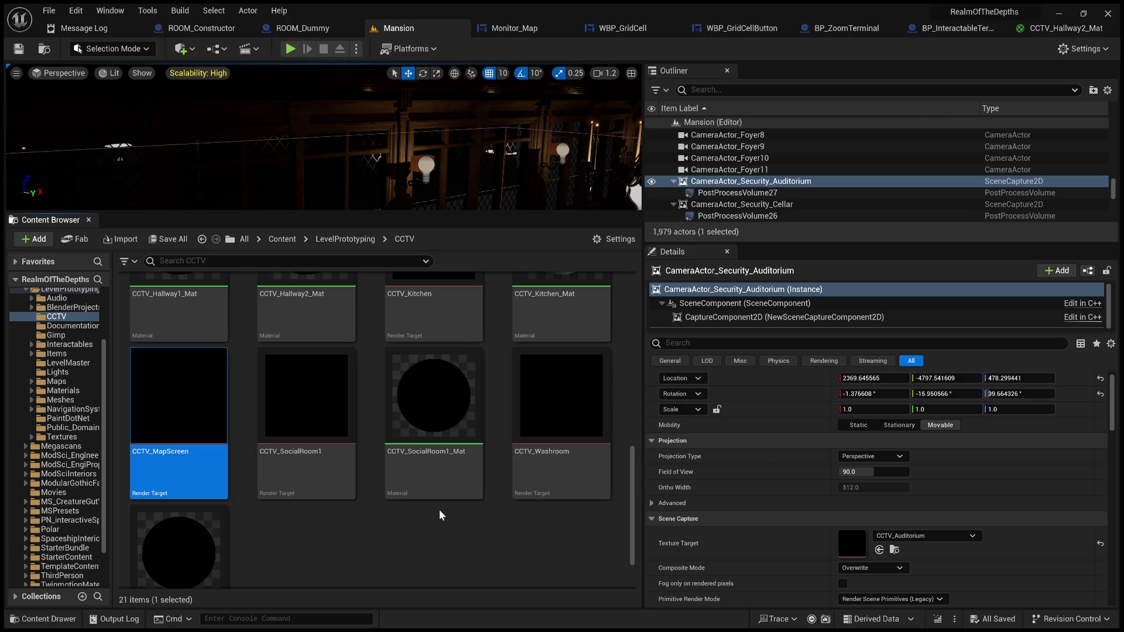
{"action": "scroll", "coordinate": [345, 545], "scroll_direction": "down", "scroll_amount": 2}
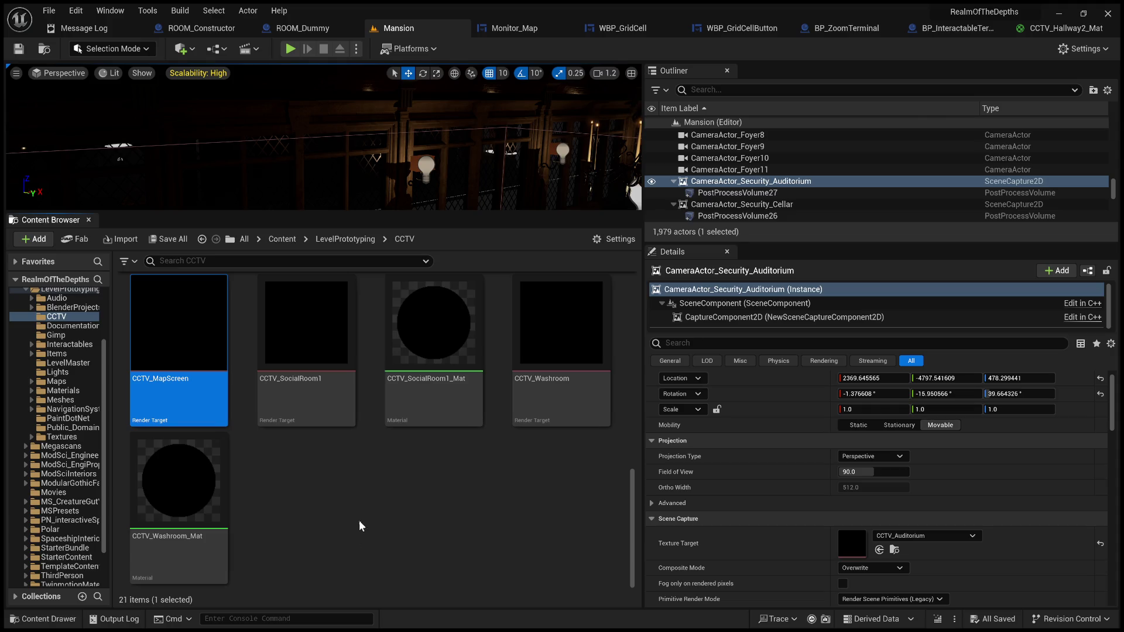
{"action": "scroll", "coordinate": [359, 526], "scroll_direction": "up", "scroll_amount": 1}
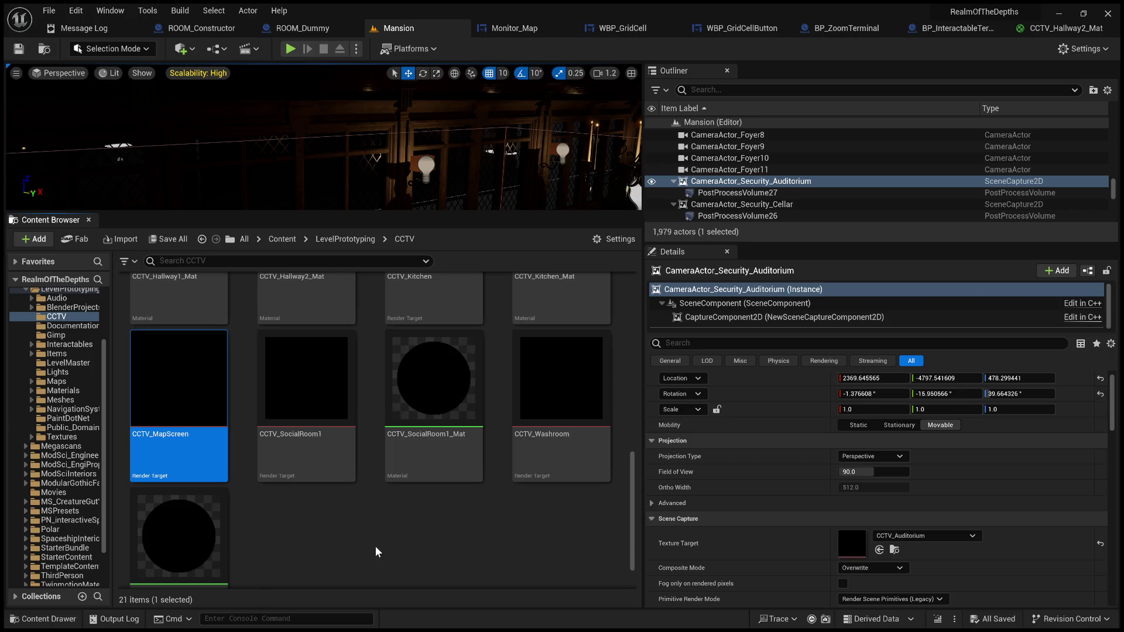
{"action": "scroll", "coordinate": [354, 515], "scroll_direction": "down", "scroll_amount": 1}
{"action": "scroll", "coordinate": [353, 514], "scroll_direction": "up", "scroll_amount": 2}
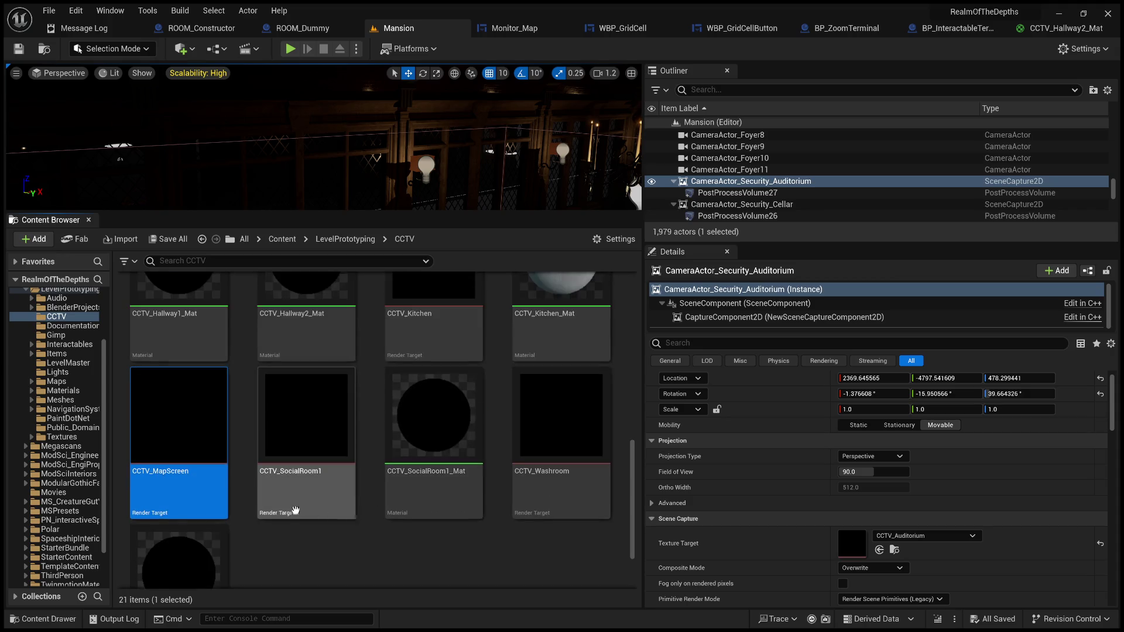
{"action": "scroll", "coordinate": [353, 514], "scroll_direction": "down", "scroll_amount": 2}
{"action": "scroll", "coordinate": [353, 514], "scroll_direction": "up", "scroll_amount": 1}
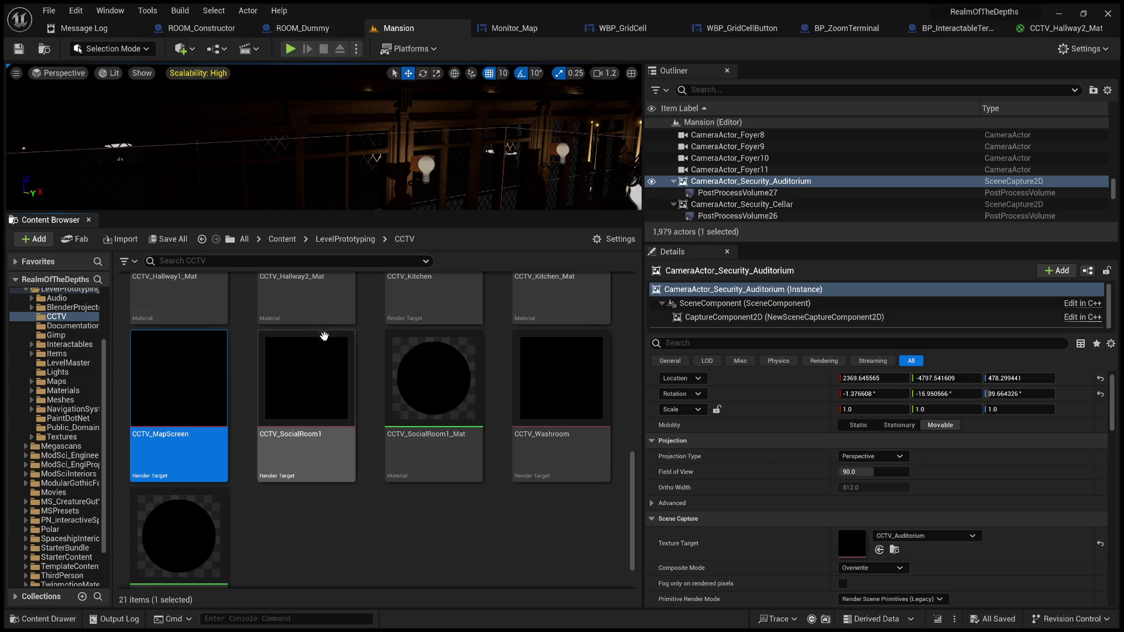
{"action": "scroll", "coordinate": [345, 513], "scroll_direction": "up", "scroll_amount": 1}
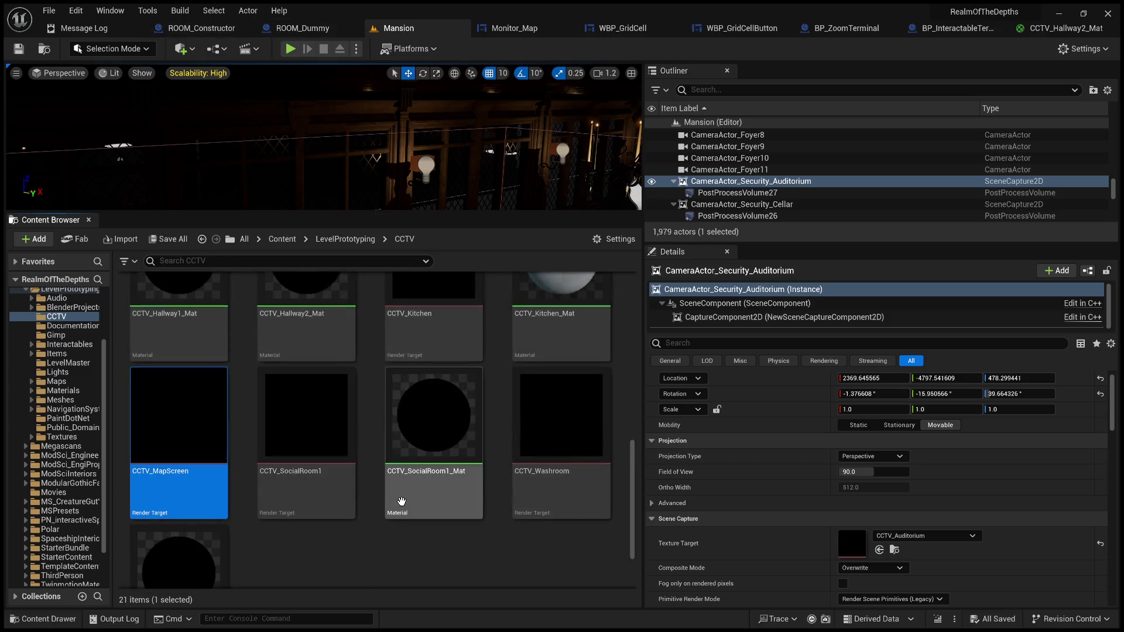
{"action": "left_click", "coordinate": [343, 239]}
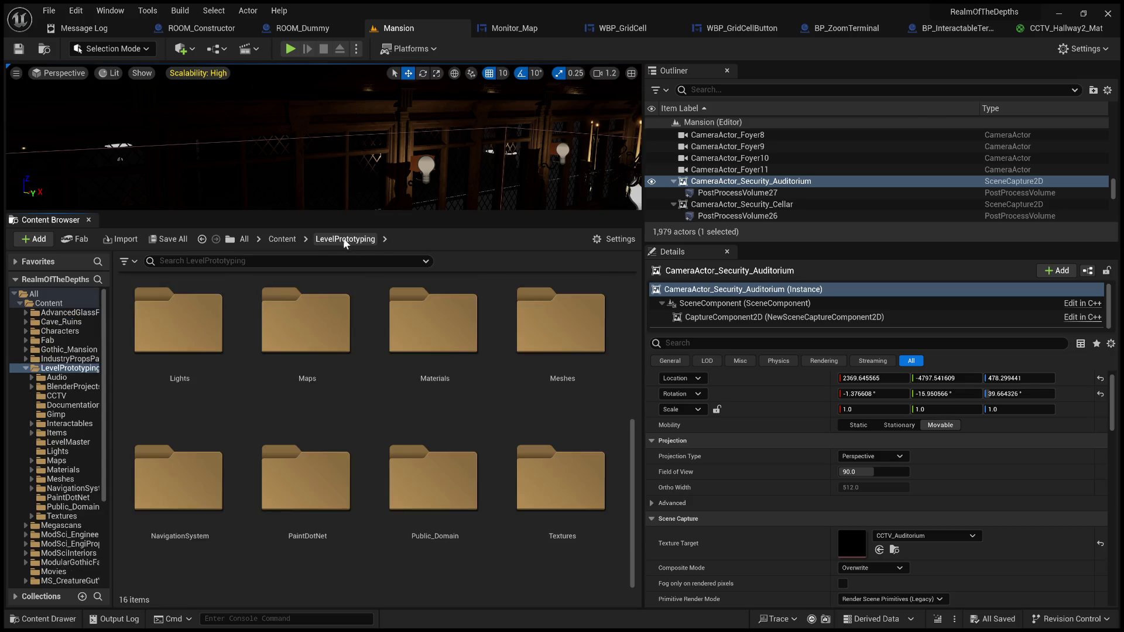
Glance over WBP_GridCell, Monitor_Map and WBP_GridCellButton, ending on BP_ZoomTerminal's Event Graph
{"action": "scroll", "coordinate": [404, 474], "scroll_direction": "up", "scroll_amount": 3}
{"action": "scroll", "coordinate": [404, 474], "scroll_direction": "down", "scroll_amount": 3}
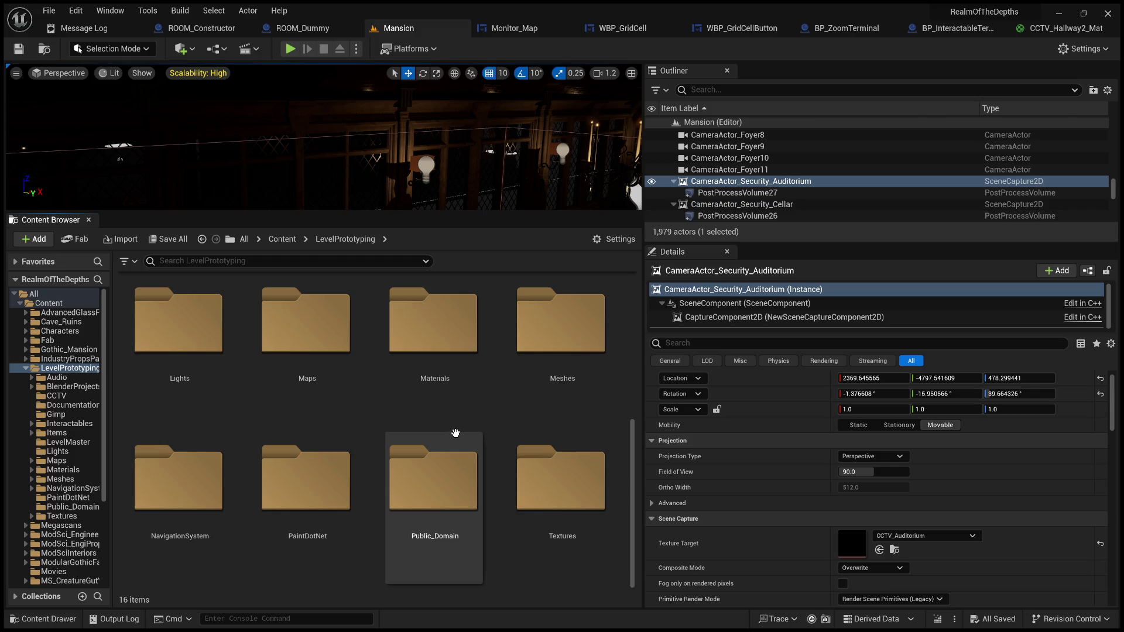
{"action": "left_click", "coordinate": [592, 31]}
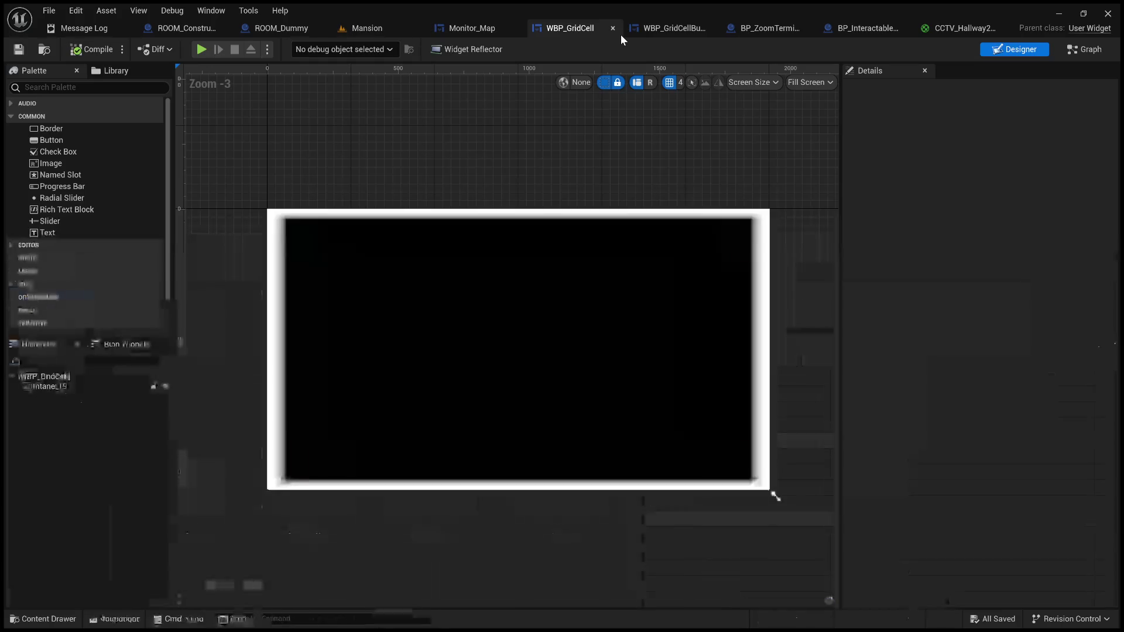
{"action": "left_click", "coordinate": [471, 29]}
{"action": "scroll", "coordinate": [632, 229], "scroll_direction": "down", "scroll_amount": 4}
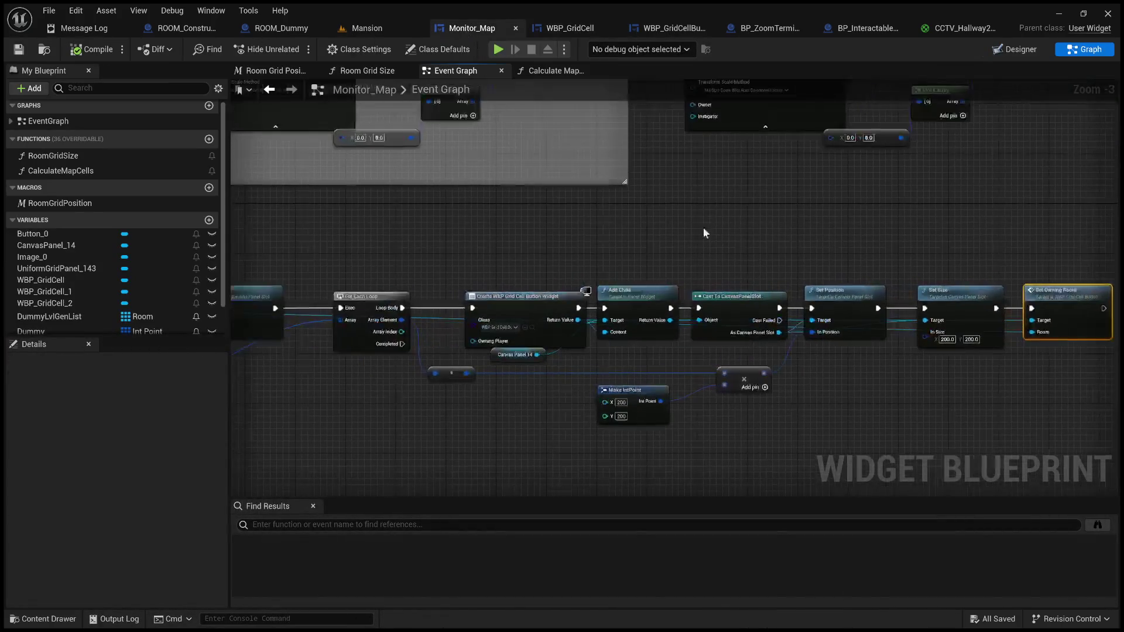
{"action": "left_click", "coordinate": [567, 28]}
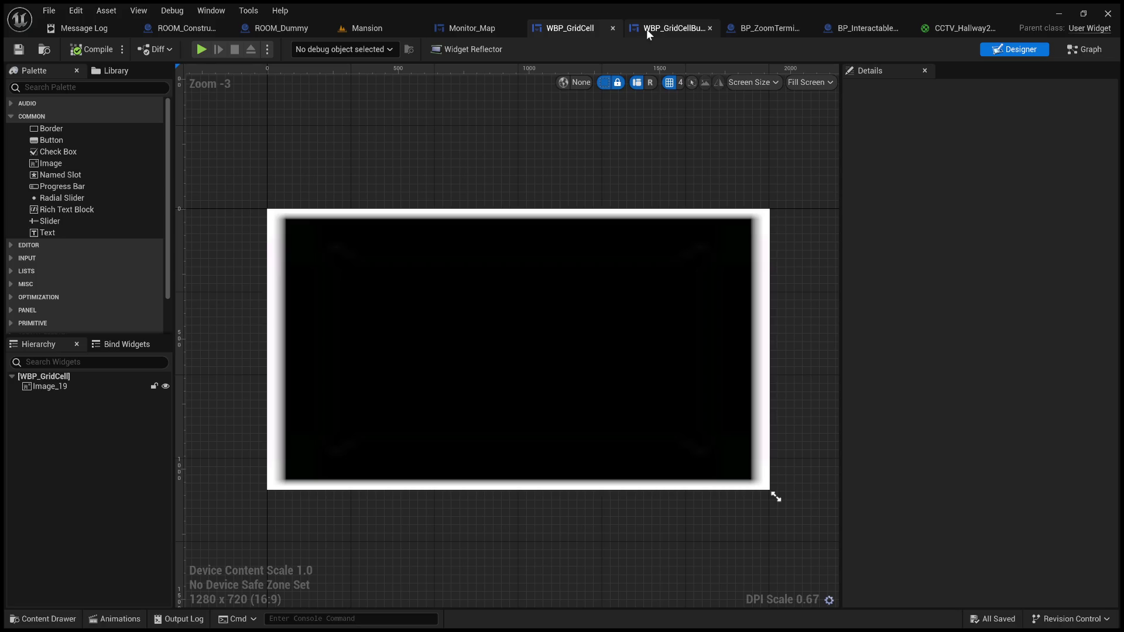
{"action": "left_click", "coordinate": [646, 30]}
{"action": "left_click", "coordinate": [762, 30]}
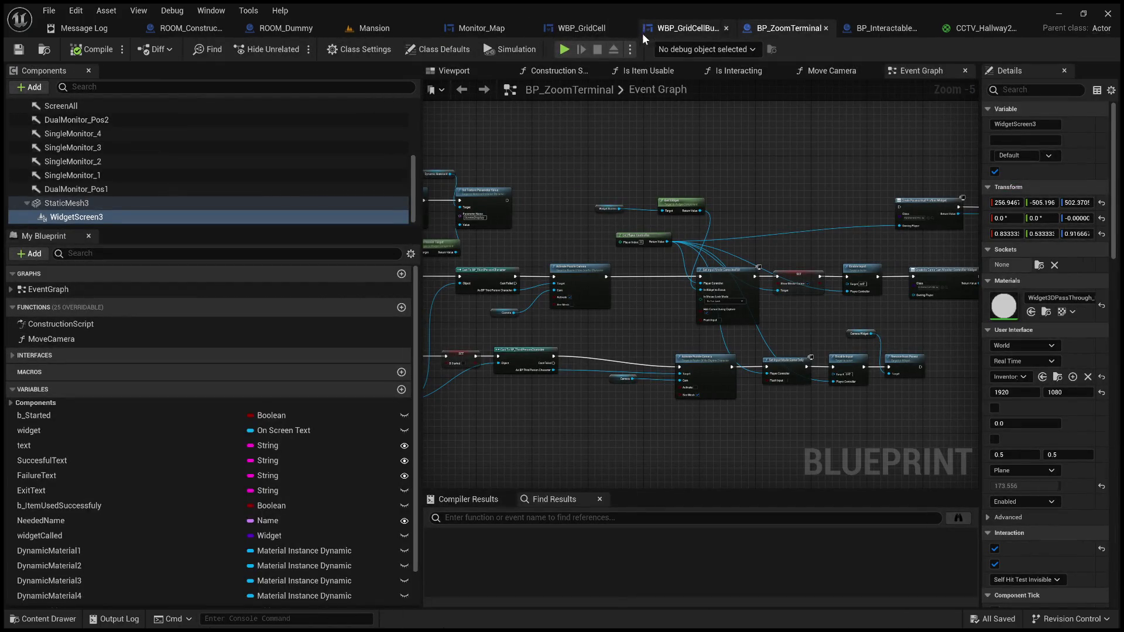
Pan BP_ZoomTerminal's graph along the Set Texture Parameter Value chain to Dynamic Material 4
{"action": "mouse_move", "coordinate": [816, 117]}
{"action": "left_mouse_down"}
{"action": "mouse_move", "coordinate": [815, 170]}
{"action": "mouse_move", "coordinate": [614, 243]}
{"action": "mouse_move", "coordinate": [797, 340]}
{"action": "left_mouse_up"}
{"action": "scroll", "coordinate": [751, 231], "scroll_direction": "up", "scroll_amount": 5}
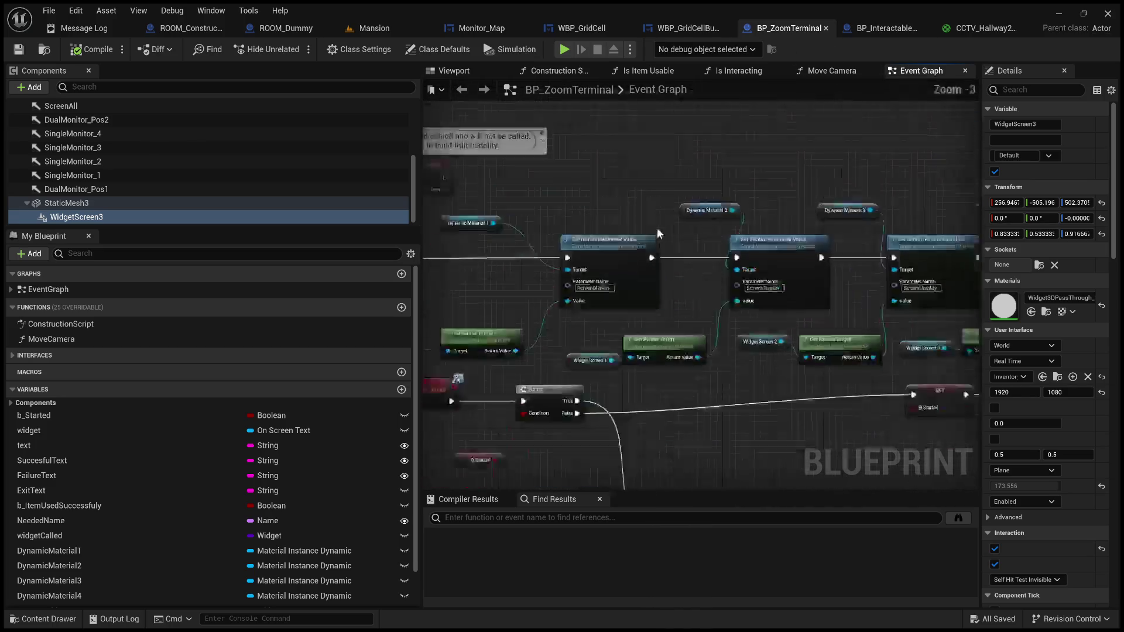
{"action": "mouse_move", "coordinate": [751, 231]}
{"action": "left_mouse_down"}
{"action": "mouse_move", "coordinate": [674, 223]}
{"action": "mouse_move", "coordinate": [743, 208]}
{"action": "mouse_move", "coordinate": [783, 223]}
{"action": "mouse_move", "coordinate": [778, 199]}
{"action": "left_mouse_up"}
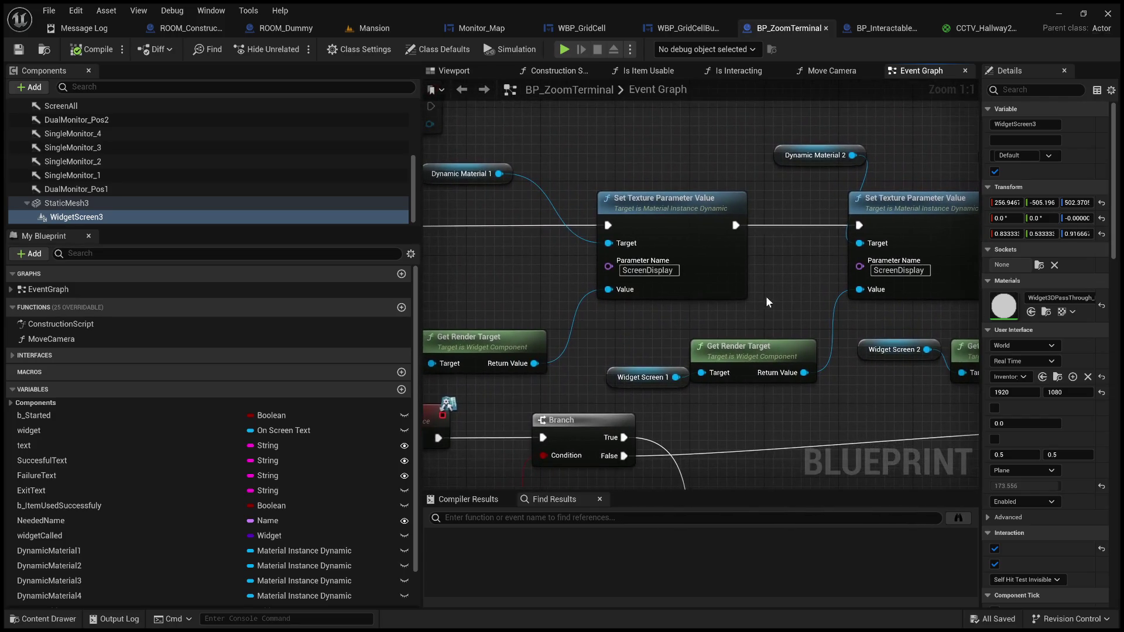
{"action": "mouse_move", "coordinate": [764, 310]}
{"action": "left_mouse_down"}
{"action": "mouse_move", "coordinate": [762, 288]}
{"action": "mouse_move", "coordinate": [723, 283]}
{"action": "left_mouse_up"}
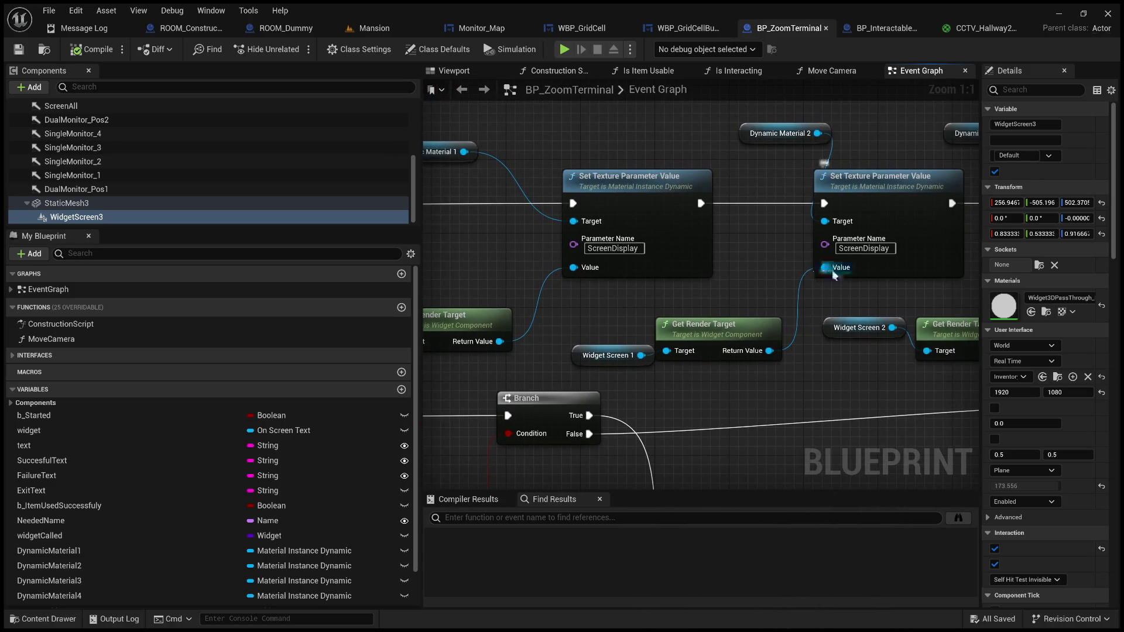
{"action": "mouse_move", "coordinate": [763, 267]}
{"action": "left_mouse_down"}
{"action": "mouse_move", "coordinate": [796, 280]}
{"action": "mouse_move", "coordinate": [570, 296]}
{"action": "mouse_move", "coordinate": [509, 316]}
{"action": "left_mouse_up"}
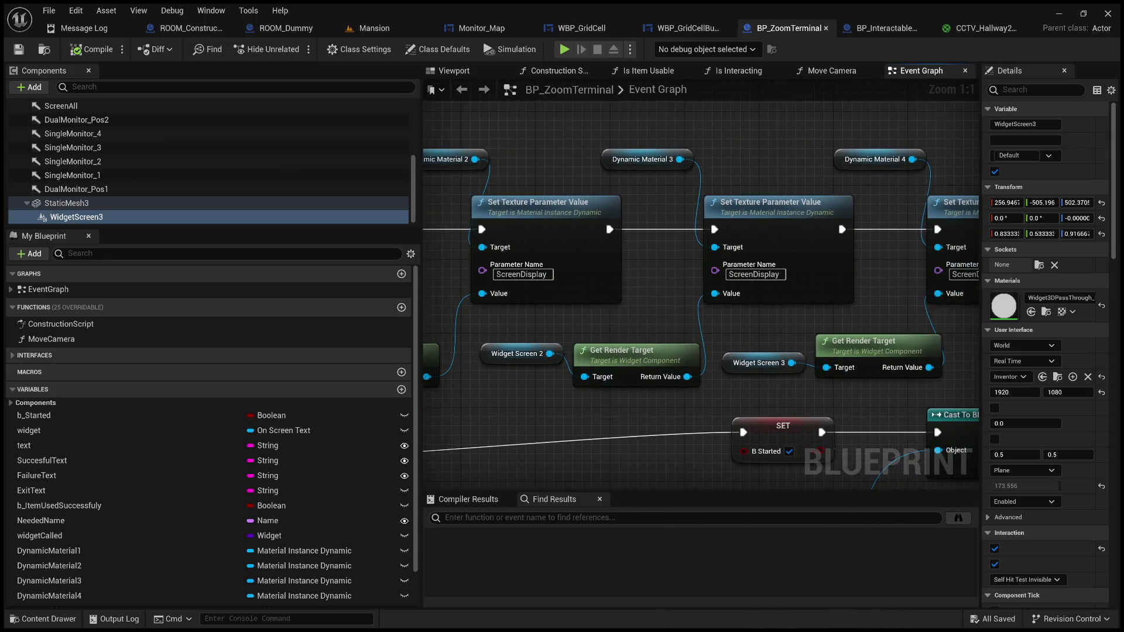
{"action": "left_click_drag", "start_coordinate": [469, 338], "coordinate": [550, 338]}
{"action": "left_click_drag", "start_coordinate": [641, 341], "coordinate": [663, 318]}
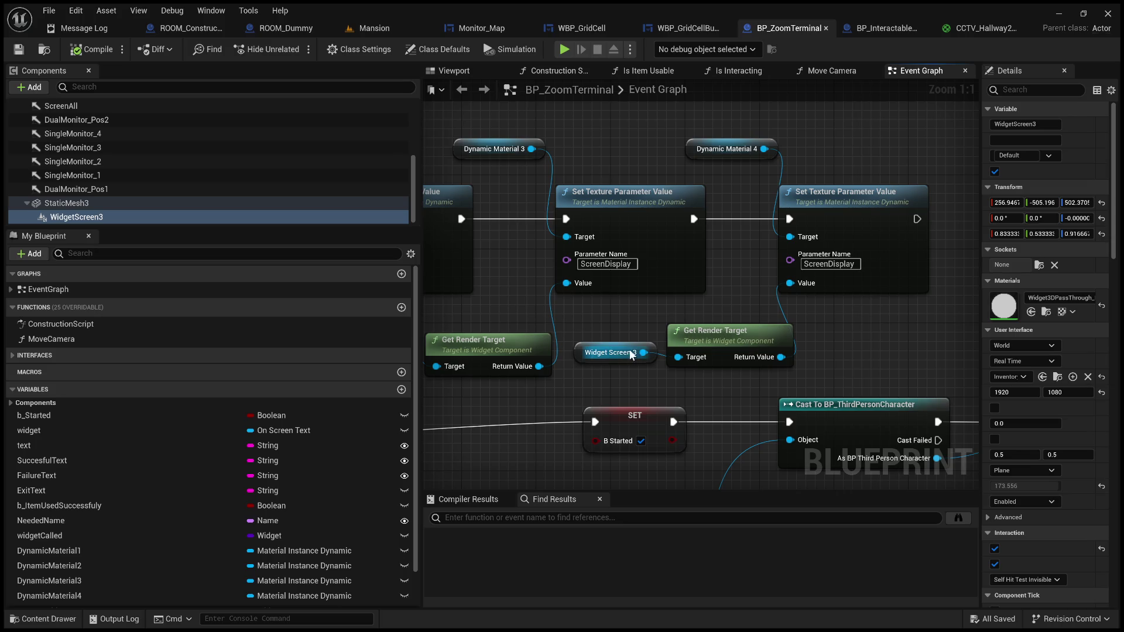
Move the last Set Texture Parameter Value node further right, then return to Mansion
{"action": "left_click", "coordinate": [635, 346]}
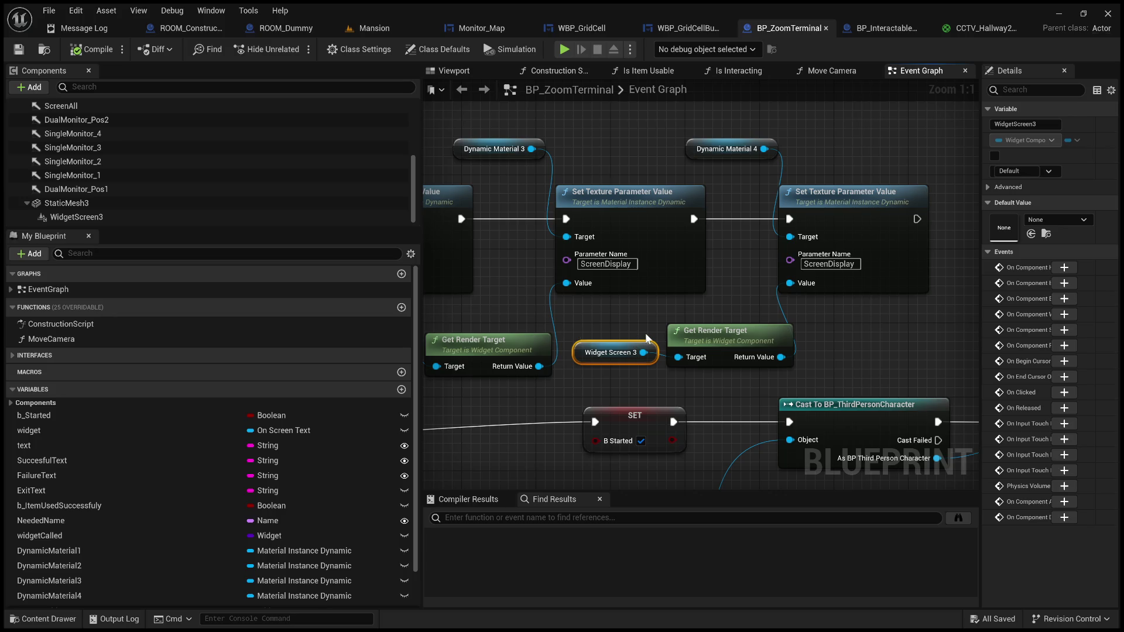
{"action": "left_click_drag", "start_coordinate": [835, 201], "coordinate": [937, 201]}
{"action": "mouse_move", "coordinate": [796, 258]}
{"action": "left_mouse_down"}
{"action": "mouse_move", "coordinate": [765, 228]}
{"action": "mouse_move", "coordinate": [826, 229]}
{"action": "left_mouse_up"}
{"action": "left_click_drag", "start_coordinate": [767, 276], "coordinate": [703, 373]}
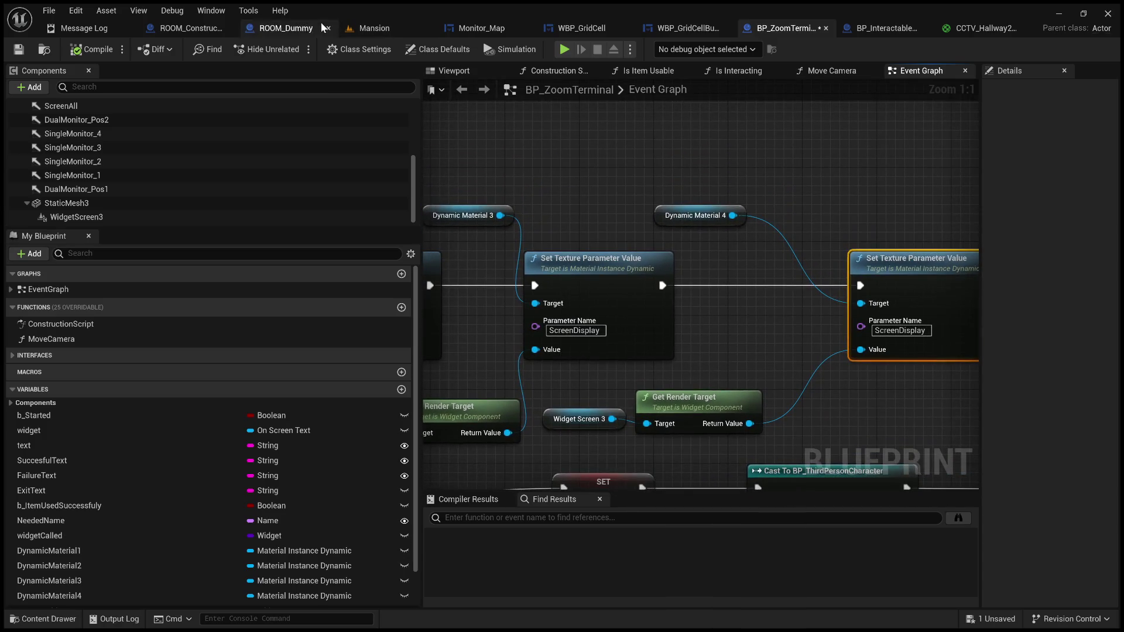
{"action": "left_click", "coordinate": [368, 26]}
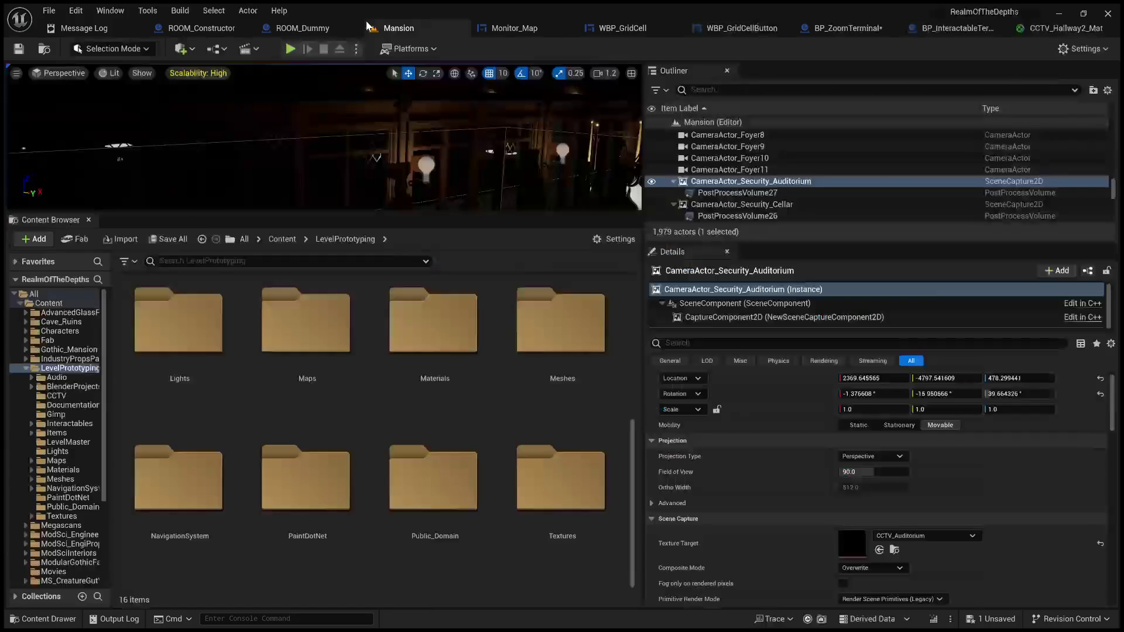
Reopen the CCTV folder in a widened asset grid, then go back to BP_ZoomTerminal
{"action": "left_click", "coordinate": [201, 240]}
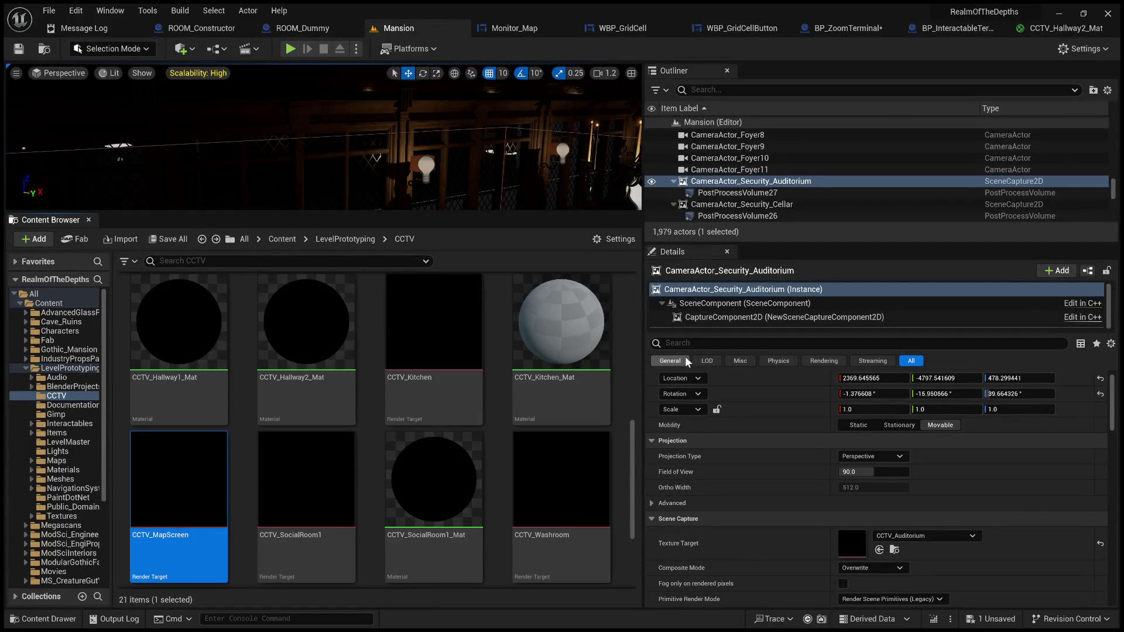
{"action": "mouse_move", "coordinate": [645, 361]}
{"action": "left_mouse_down"}
{"action": "mouse_move", "coordinate": [959, 352]}
{"action": "mouse_move", "coordinate": [818, 366]}
{"action": "mouse_move", "coordinate": [764, 385]}
{"action": "mouse_move", "coordinate": [937, 381]}
{"action": "left_mouse_up"}
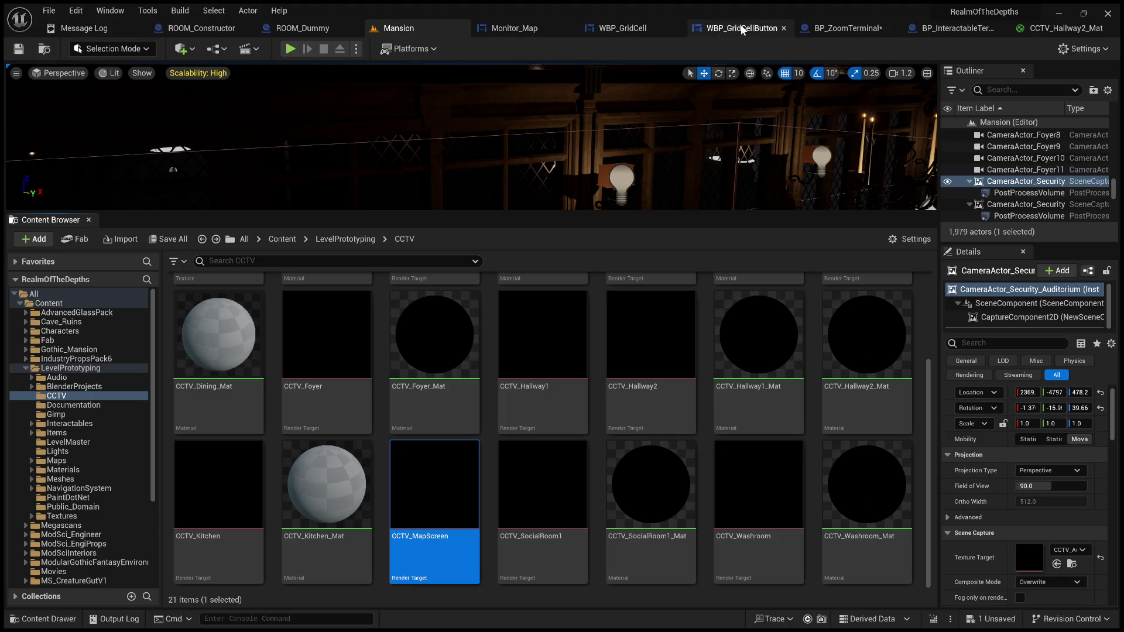
{"action": "left_click", "coordinate": [877, 33]}
{"action": "scroll", "coordinate": [246, 192], "scroll_direction": "up", "scroll_amount": 5}
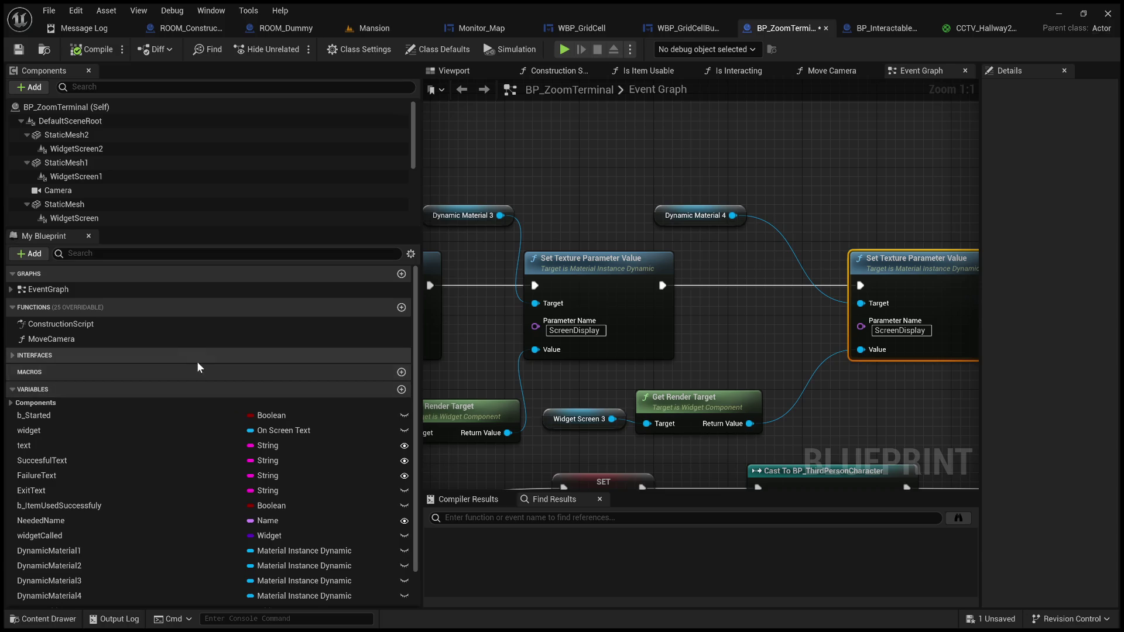
Add a new variable named RenderTarget to BP_ZoomTerminal
{"action": "left_click", "coordinate": [401, 389]}
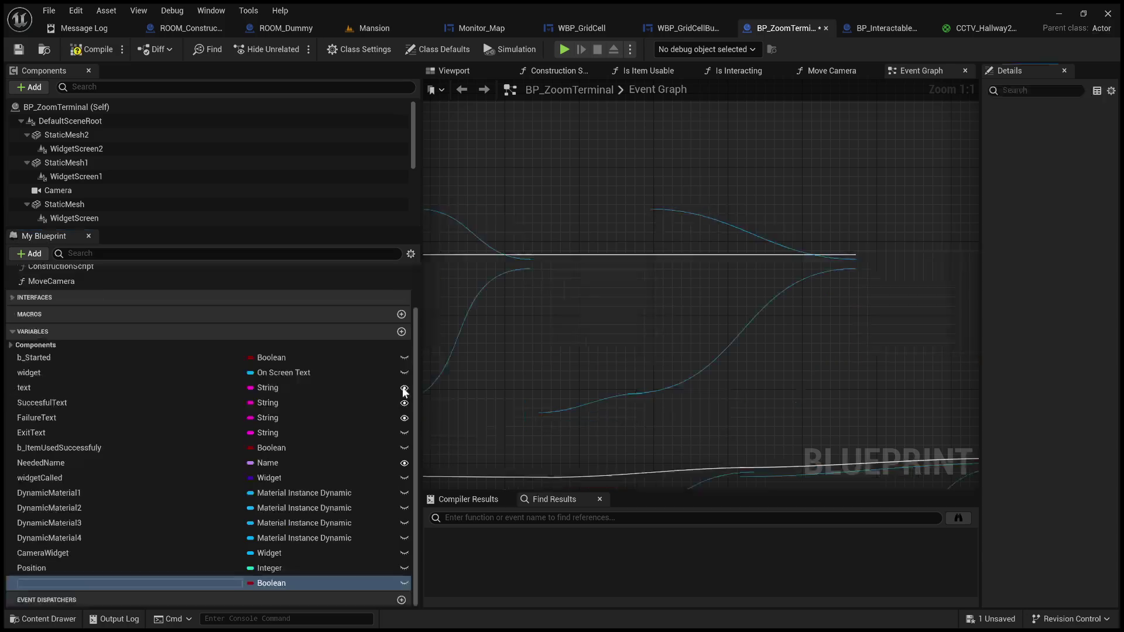
{"action": "type", "text": "RenderV"}
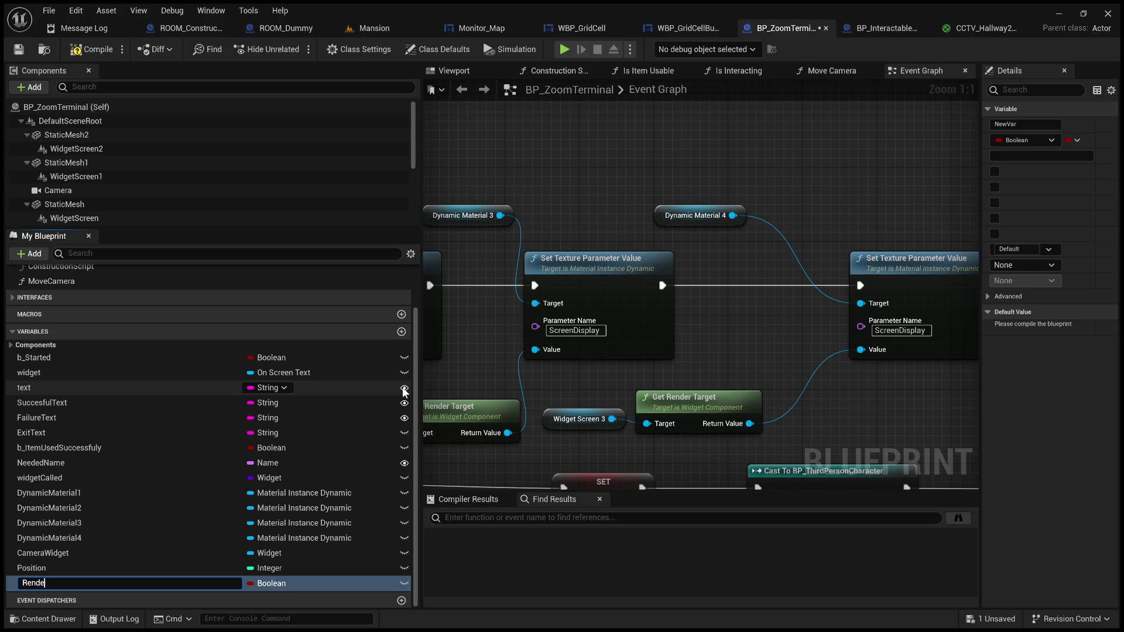
{"action": "key", "text": "BackSpace"}
{"action": "type", "text": "Ta"}
{"action": "type", "text": "rget"}
{"action": "key", "text": "Return"}
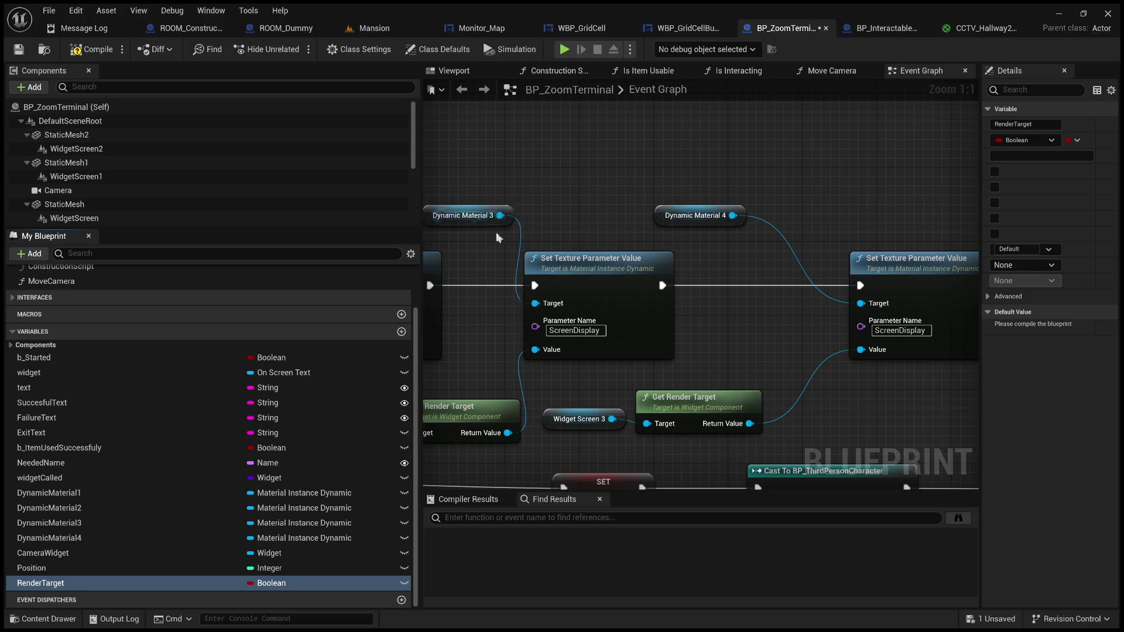
Close BP_ZoomTerminal and assign CCTV_MapScreen as the capture's Texture Target in Mansion
{"action": "left_click", "coordinate": [398, 31]}
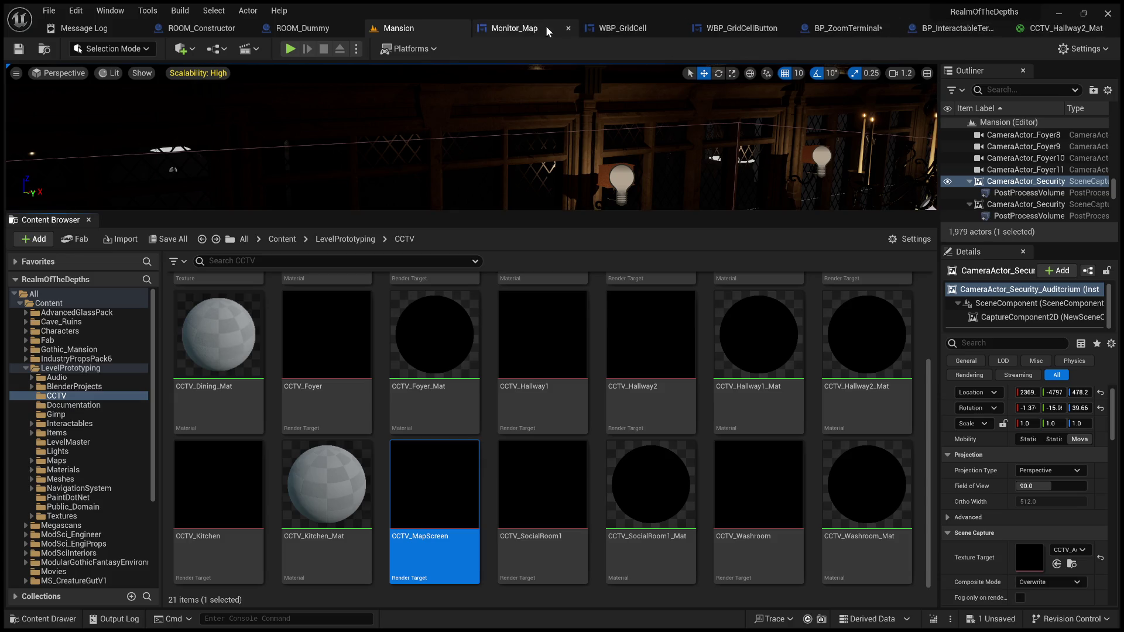
{"action": "left_click", "coordinate": [834, 30]}
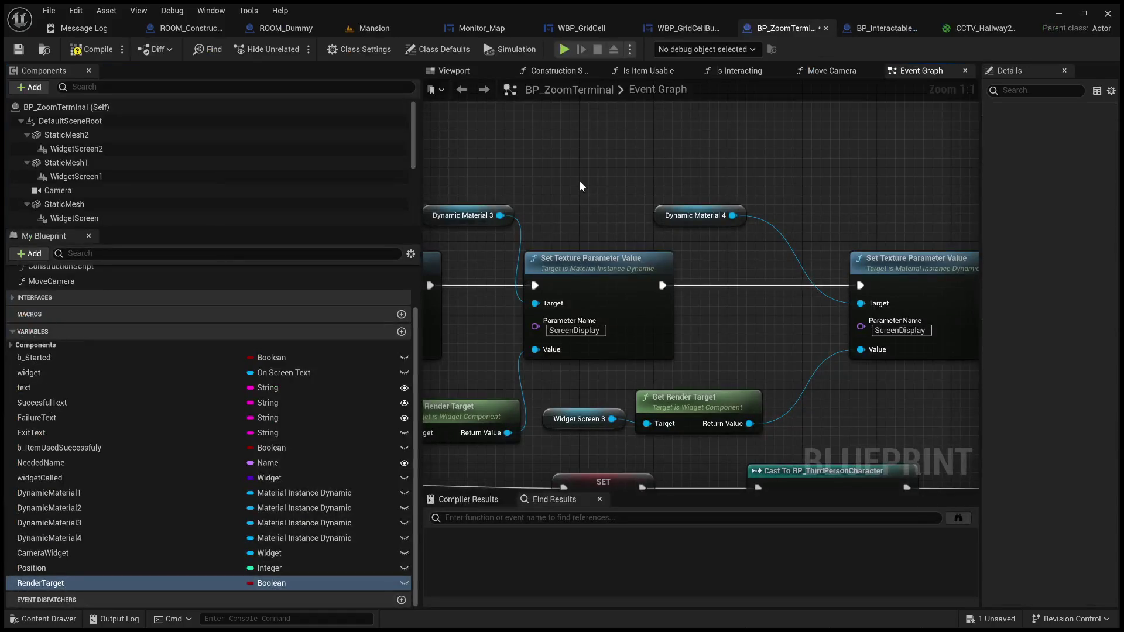
{"action": "scroll", "coordinate": [597, 186], "scroll_direction": "down", "scroll_amount": 4}
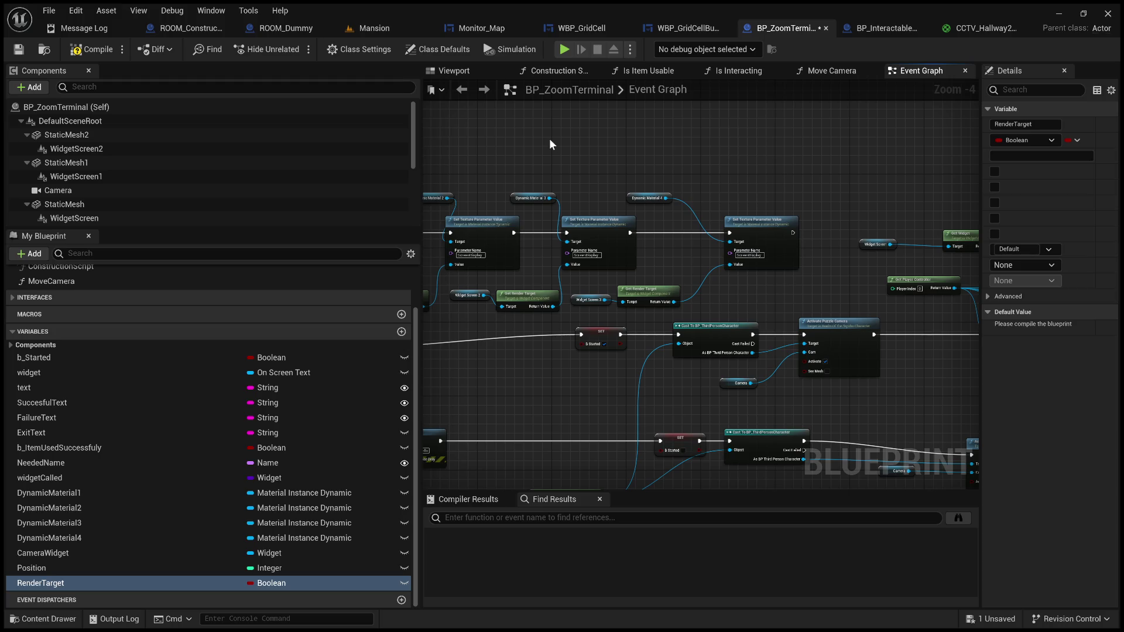
{"action": "left_click", "coordinate": [826, 29]}
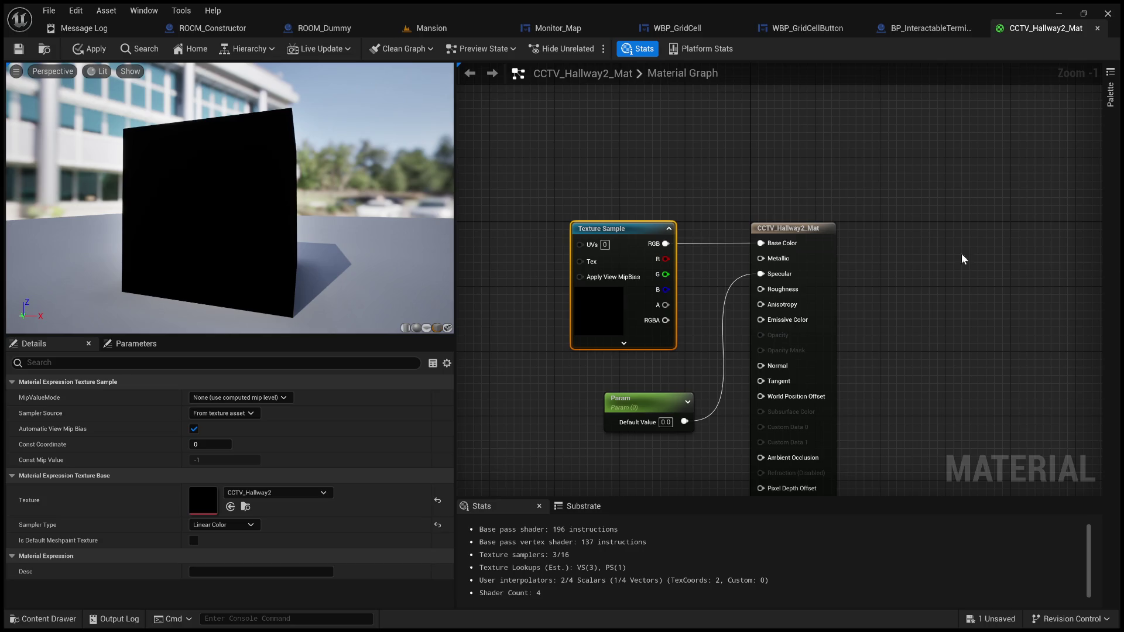
{"action": "left_click", "coordinate": [432, 28]}
{"action": "left_click_drag", "start_coordinate": [447, 486], "coordinate": [1048, 558]}
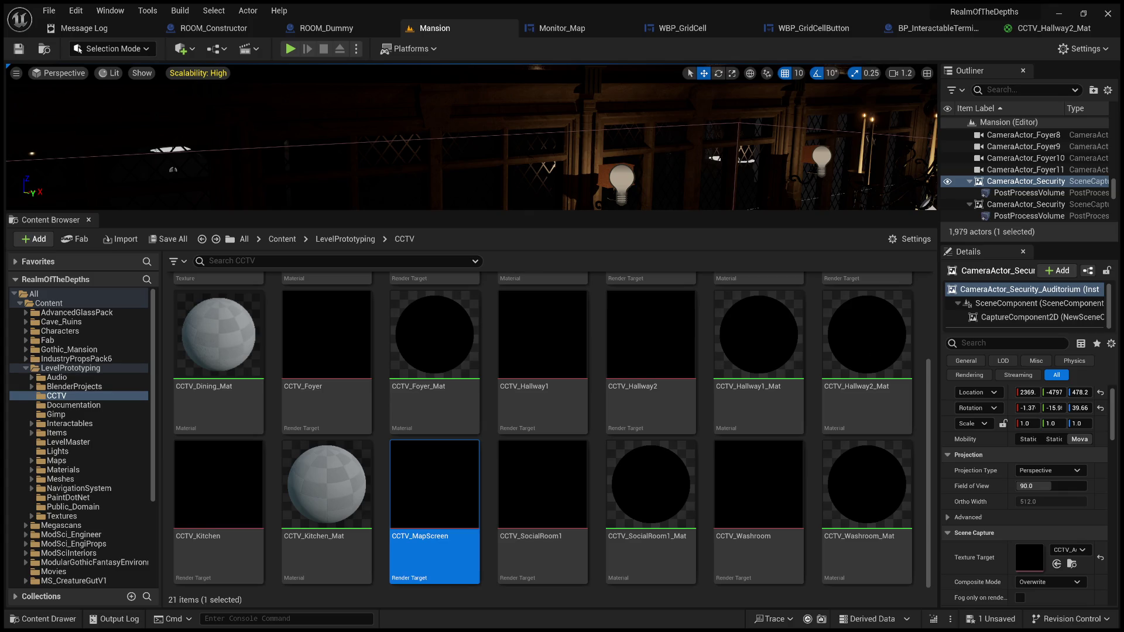
{"action": "left_click_drag", "start_coordinate": [409, 490], "coordinate": [1053, 557]}
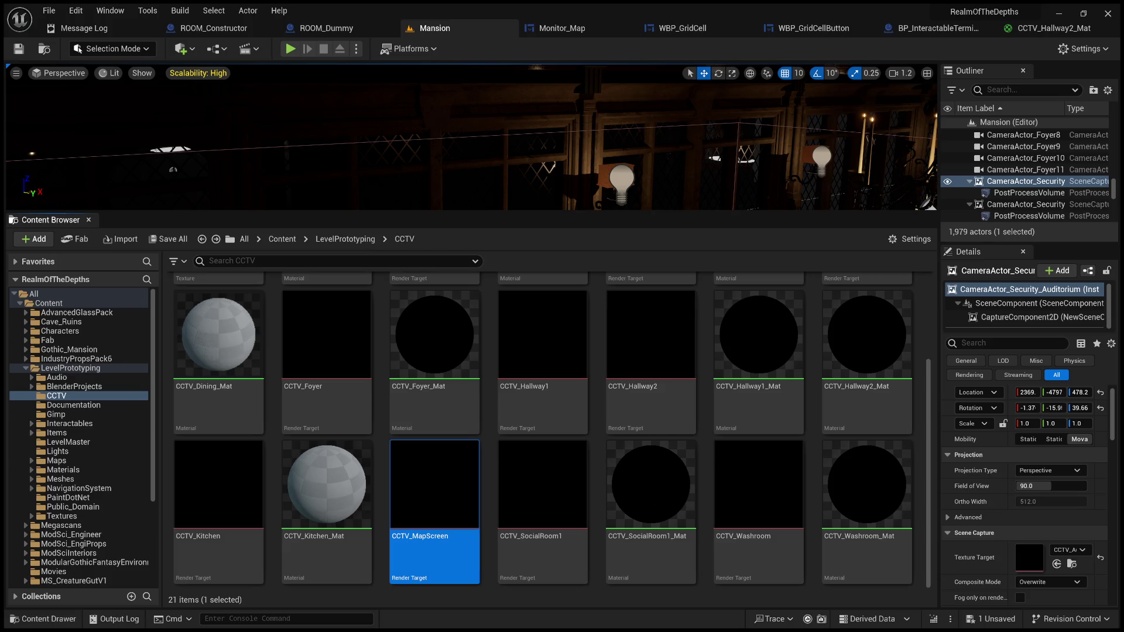
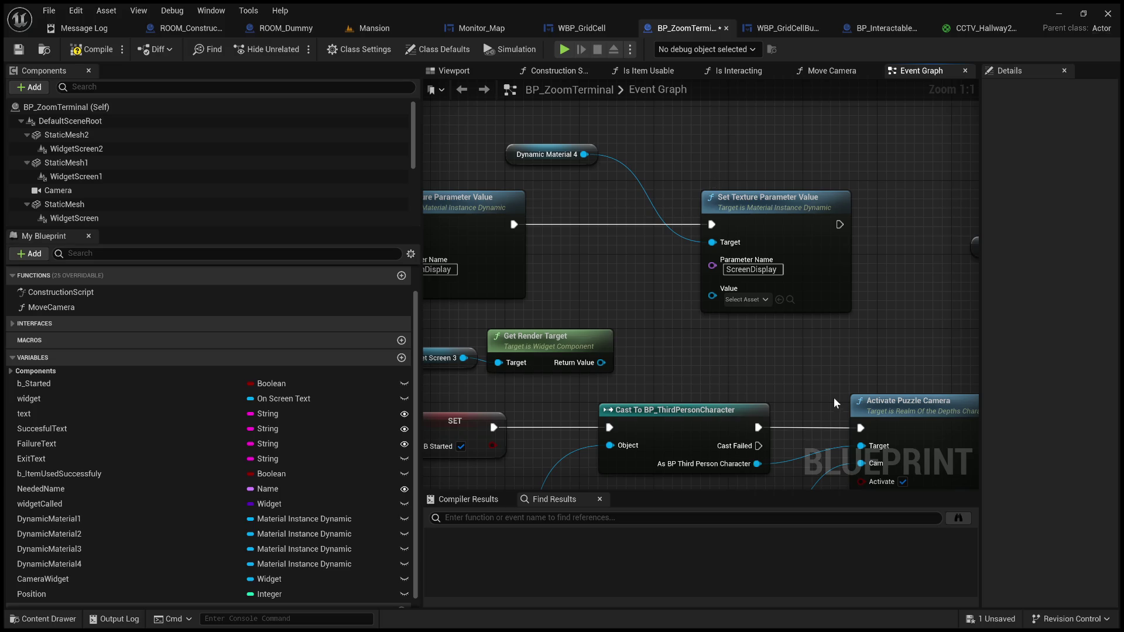
Compile and save BP_ZoomTerminal with its fourth texture parameter using CCTV_MapScreen, then return to Mansion
{"action": "mouse_move", "coordinate": [665, 358]}
{"action": "left_mouse_down"}
{"action": "mouse_move", "coordinate": [747, 356]}
{"action": "mouse_move", "coordinate": [817, 389]}
{"action": "left_mouse_up"}
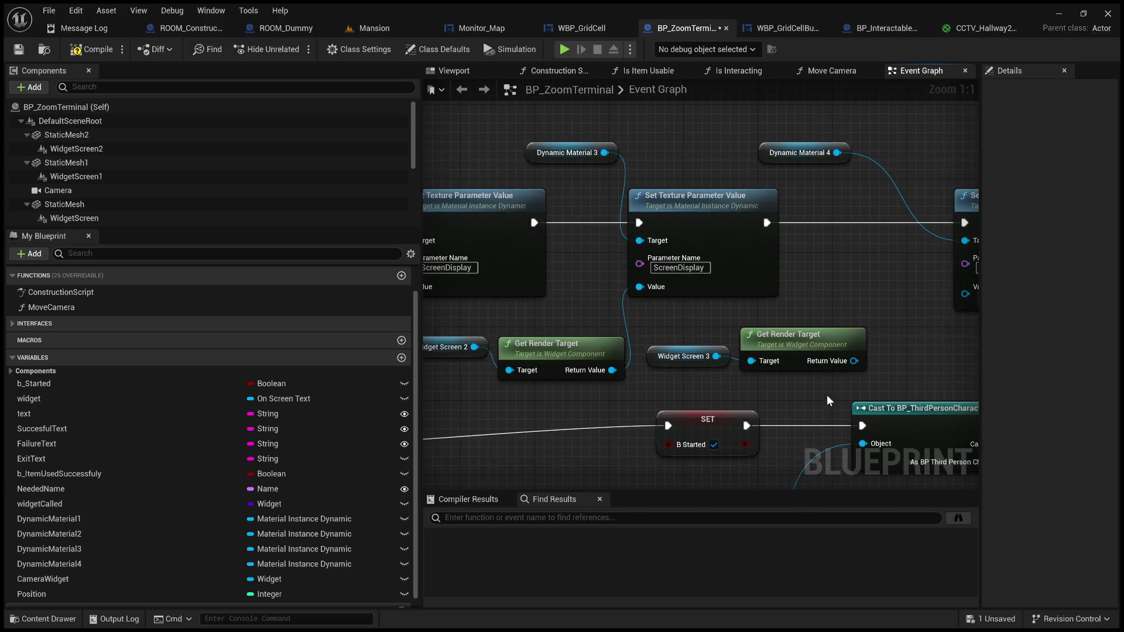
{"action": "left_click", "coordinate": [76, 50]}
{"action": "left_click", "coordinate": [18, 49]}
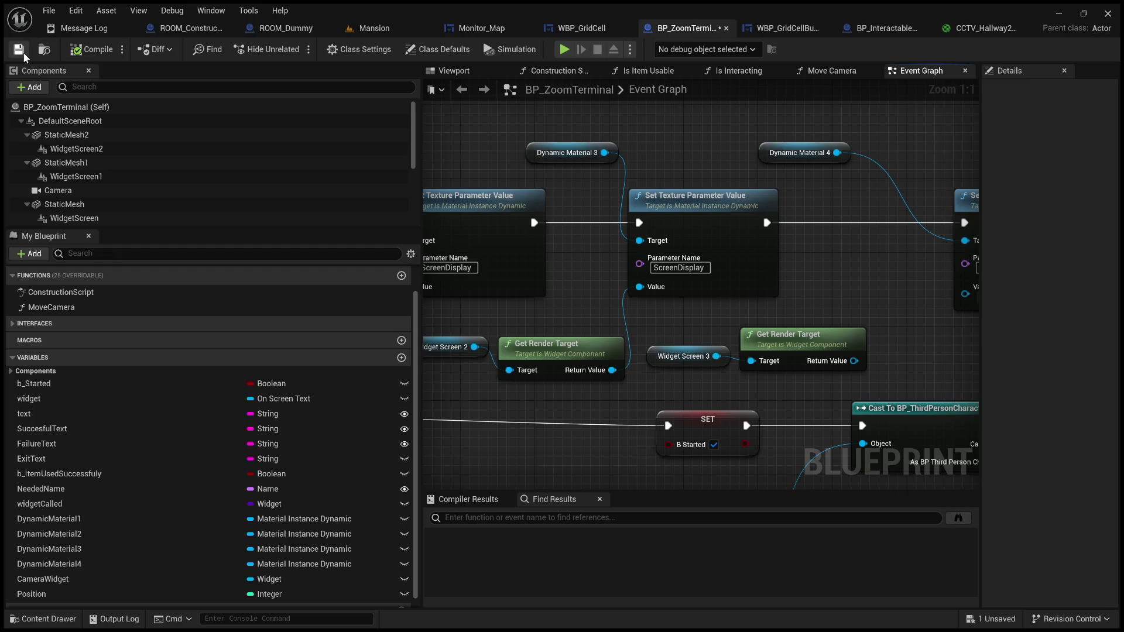
{"action": "left_click_drag", "start_coordinate": [837, 268], "coordinate": [573, 265]}
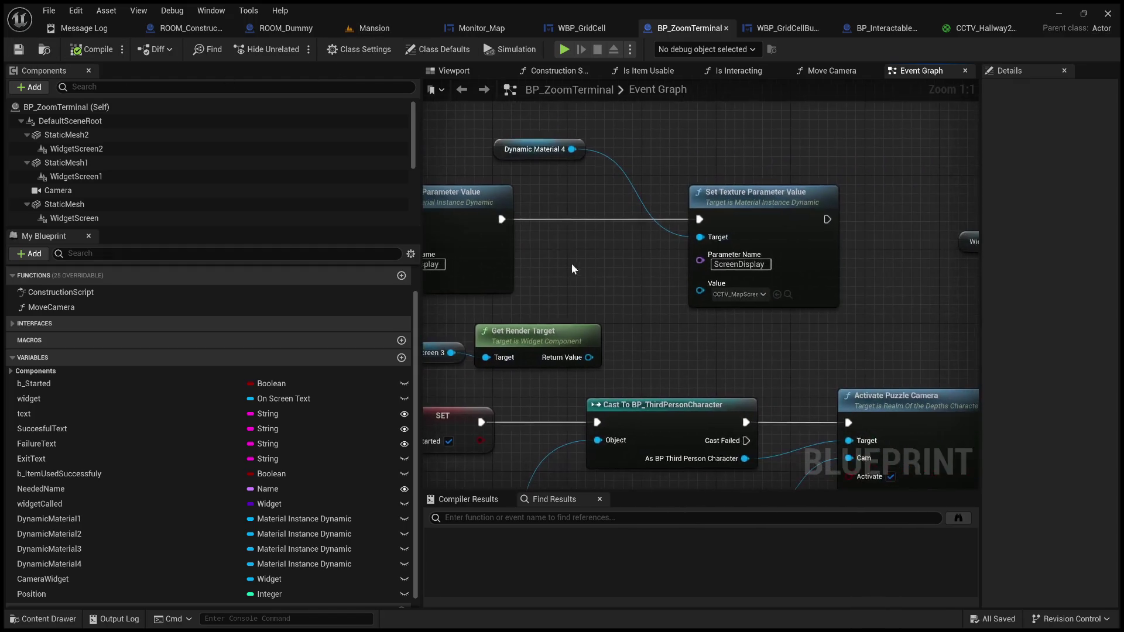
{"action": "left_click", "coordinate": [374, 28]}
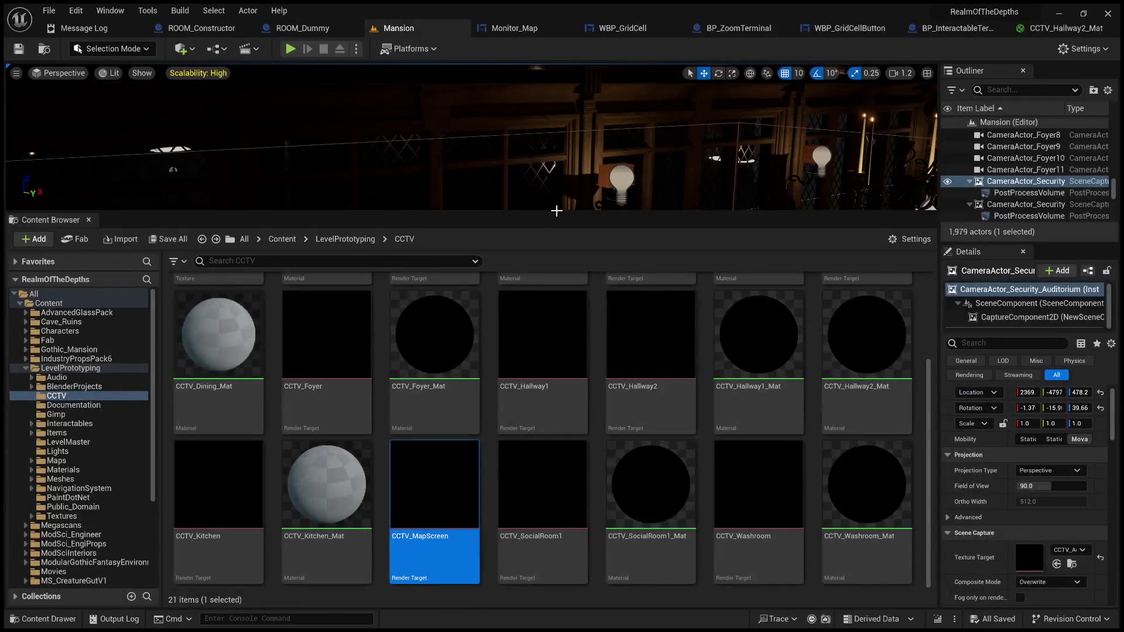
Enlarge the Content Browser and open the EmptyTestRooms folder under ThirdPerson Maps
{"action": "mouse_move", "coordinate": [556, 211]}
{"action": "left_mouse_down"}
{"action": "mouse_move", "coordinate": [556, 493]}
{"action": "mouse_move", "coordinate": [527, 167]}
{"action": "mouse_move", "coordinate": [468, 124]}
{"action": "left_mouse_up"}
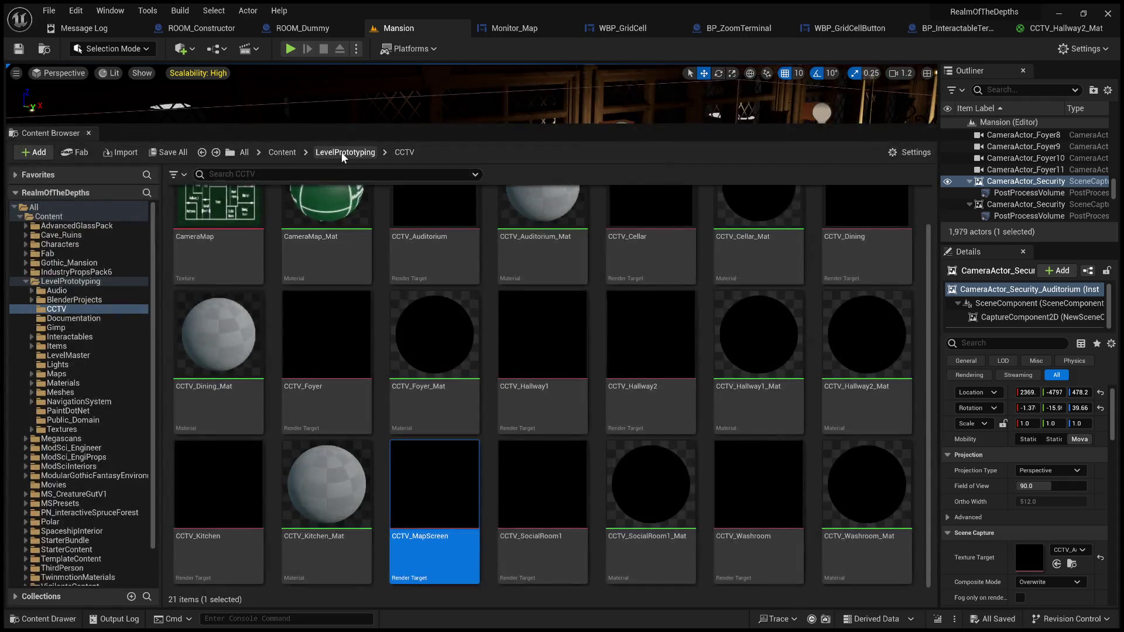
{"action": "left_click", "coordinate": [344, 154]}
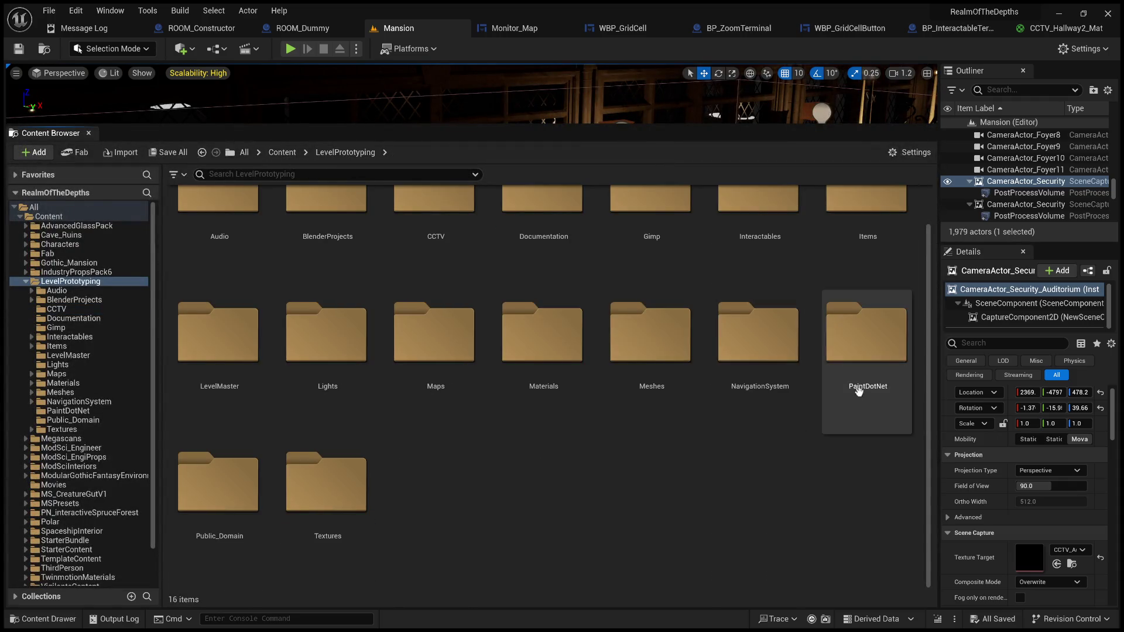
{"action": "scroll", "coordinate": [665, 485], "scroll_direction": "up", "scroll_amount": 1}
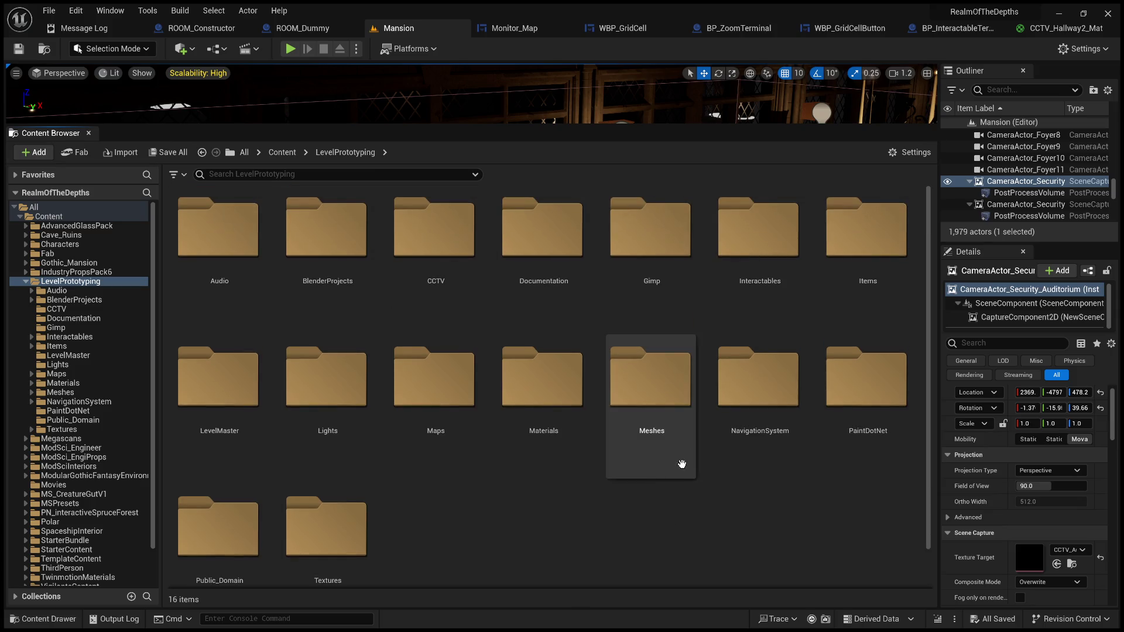
{"action": "left_click", "coordinate": [769, 297]}
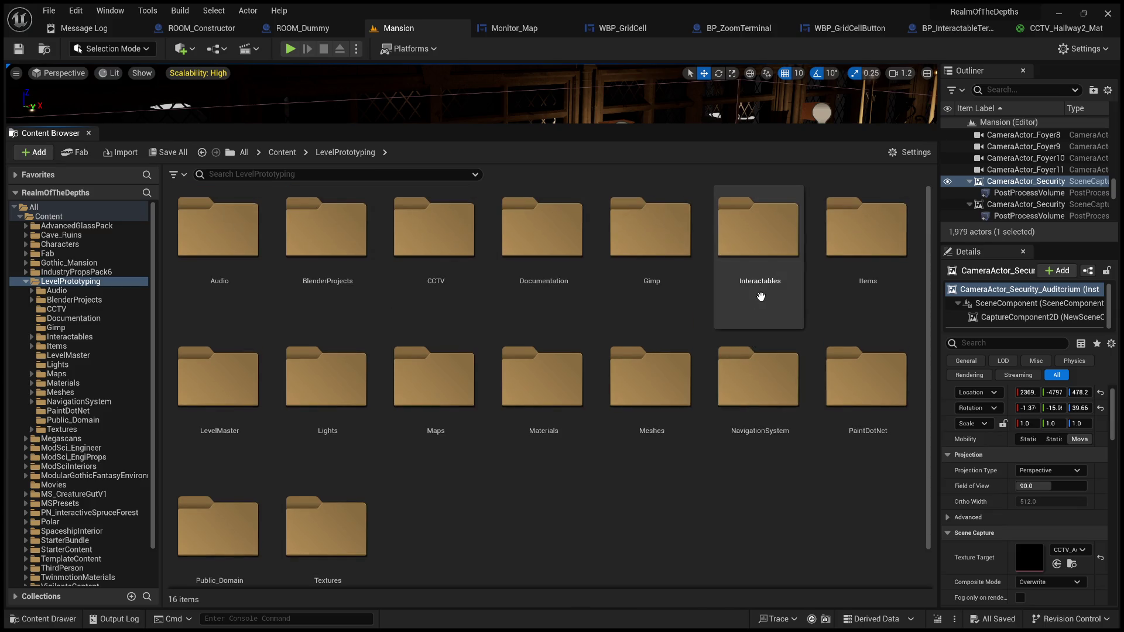
{"action": "mouse_move", "coordinate": [767, 290]}
{"action": "left_mouse_down"}
{"action": "mouse_move", "coordinate": [675, 404]}
{"action": "mouse_move", "coordinate": [703, 363]}
{"action": "mouse_move", "coordinate": [448, 425]}
{"action": "mouse_move", "coordinate": [306, 244]}
{"action": "mouse_move", "coordinate": [281, 153]}
{"action": "mouse_move", "coordinate": [422, 476]}
{"action": "mouse_move", "coordinate": [556, 489]}
{"action": "mouse_move", "coordinate": [328, 515]}
{"action": "mouse_move", "coordinate": [216, 505]}
{"action": "mouse_move", "coordinate": [404, 240]}
{"action": "mouse_move", "coordinate": [641, 295]}
{"action": "mouse_move", "coordinate": [726, 261]}
{"action": "mouse_move", "coordinate": [773, 256]}
{"action": "mouse_move", "coordinate": [760, 233]}
{"action": "mouse_move", "coordinate": [765, 246]}
{"action": "mouse_move", "coordinate": [515, 254]}
{"action": "mouse_move", "coordinate": [639, 249]}
{"action": "left_mouse_up"}
{"action": "left_click", "coordinate": [638, 248]}
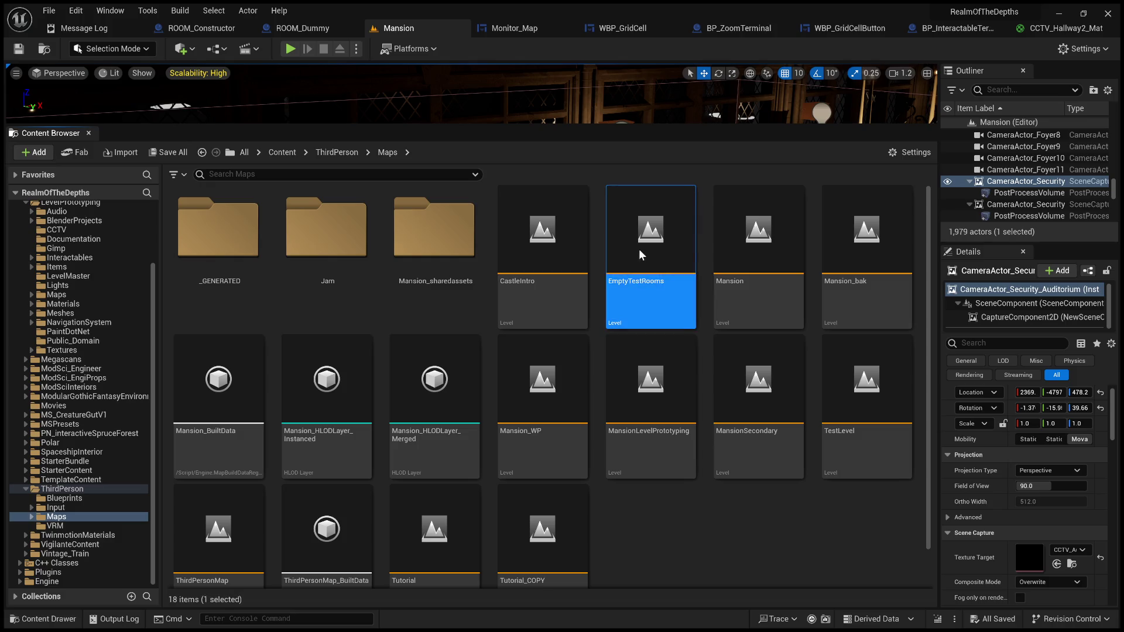
{"action": "double_click", "coordinate": [638, 249]}
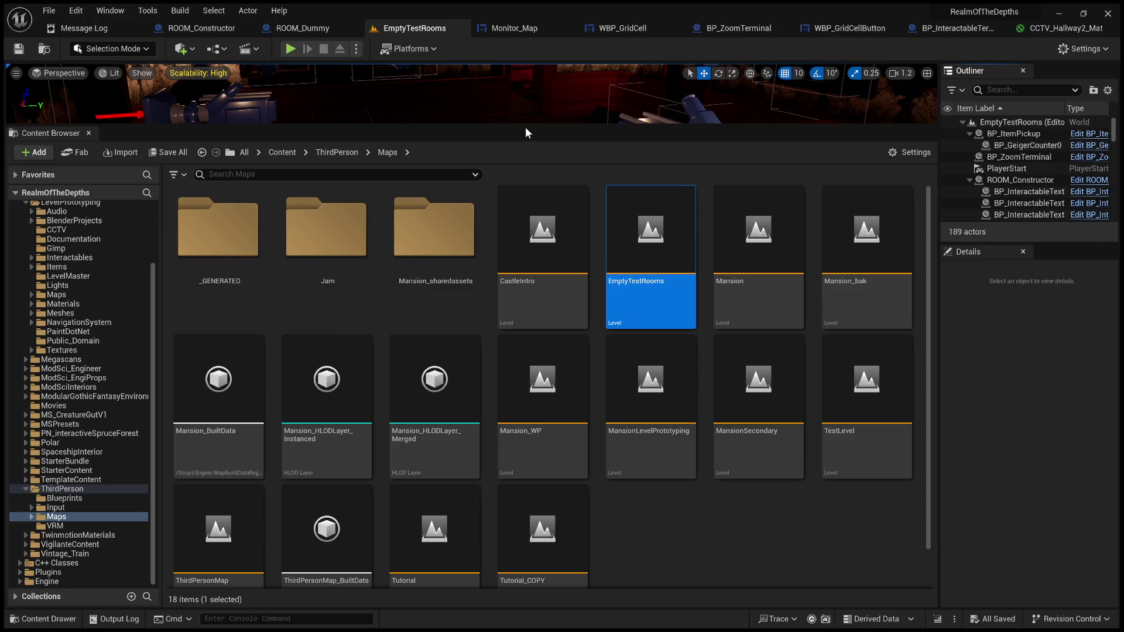
Open the TestLevel map from the Maps folder
{"action": "mouse_move", "coordinate": [525, 127]}
{"action": "left_mouse_down"}
{"action": "mouse_move", "coordinate": [549, 390]}
{"action": "mouse_move", "coordinate": [571, 328]}
{"action": "mouse_move", "coordinate": [593, 107]}
{"action": "left_mouse_up"}
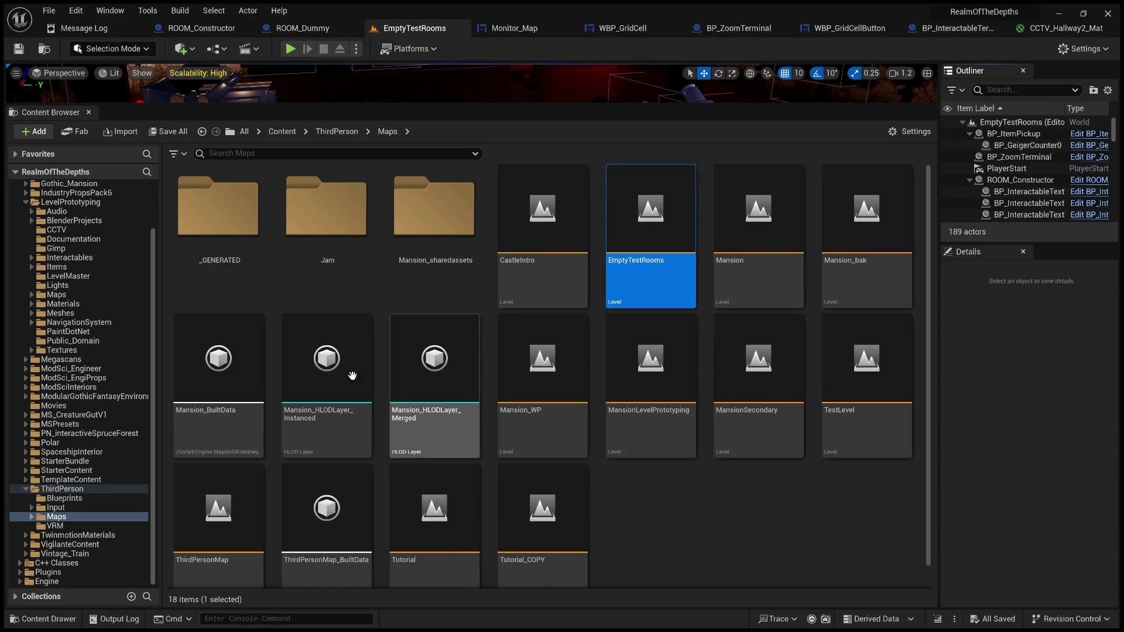
{"action": "scroll", "coordinate": [674, 399], "scroll_direction": "down", "scroll_amount": 1}
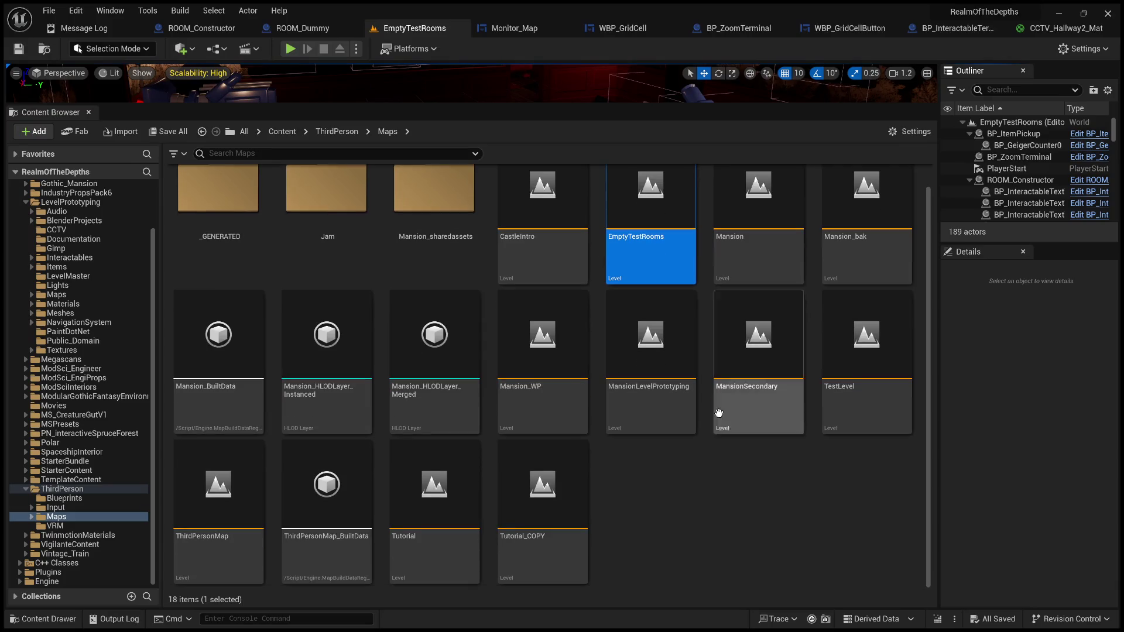
{"action": "double_click", "coordinate": [883, 362]}
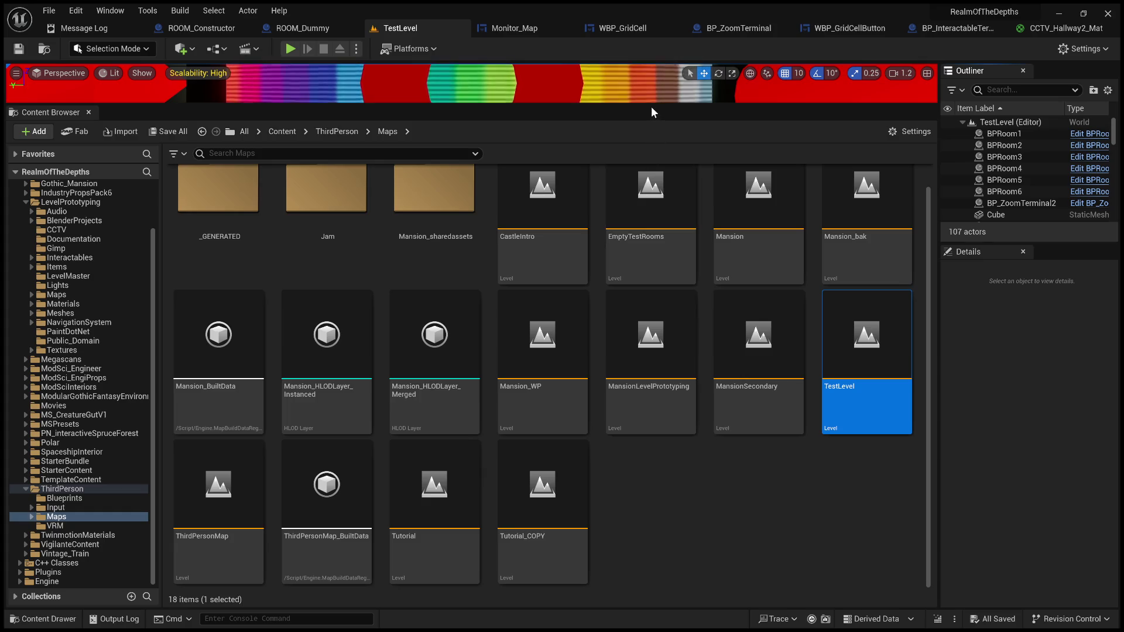
Maximize the level view, then run and stop a Play In Editor test of TestLevel
{"action": "mouse_move", "coordinate": [651, 106]}
{"action": "left_mouse_down"}
{"action": "mouse_move", "coordinate": [660, 544]}
{"action": "mouse_move", "coordinate": [445, 363]}
{"action": "left_mouse_up"}
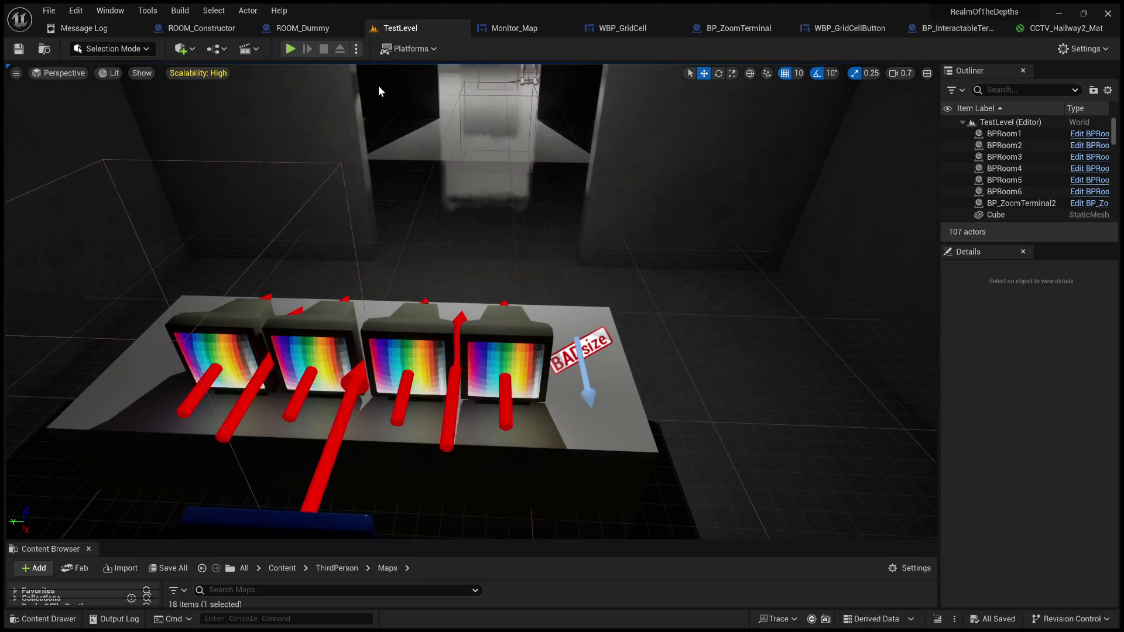
{"action": "key", "text": "alt+p"}
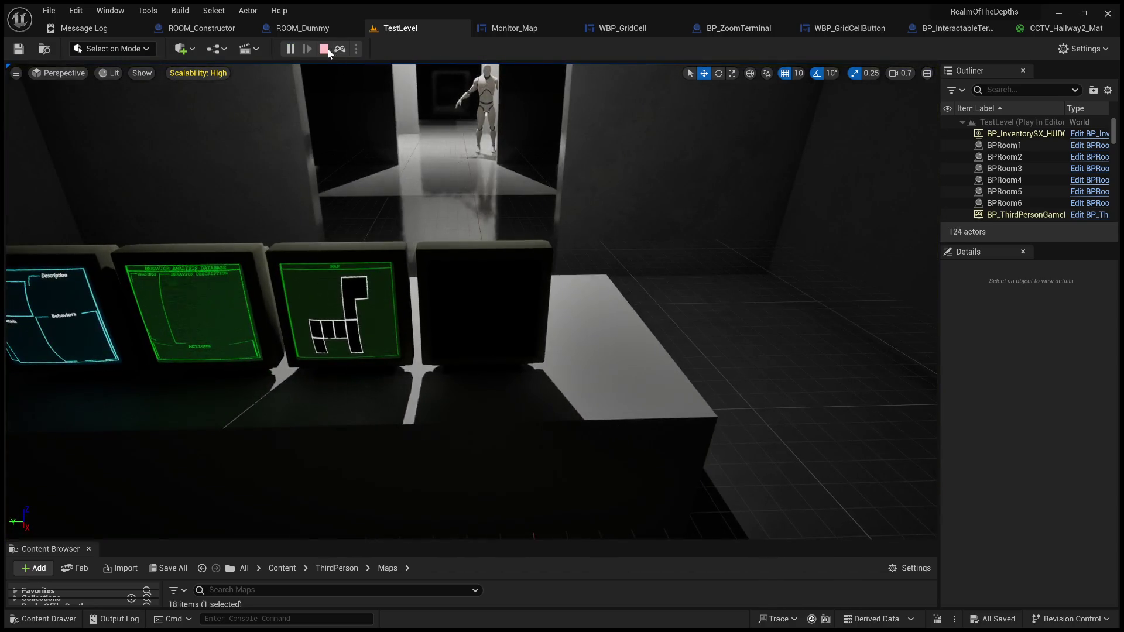
{"action": "left_click", "coordinate": [324, 49]}
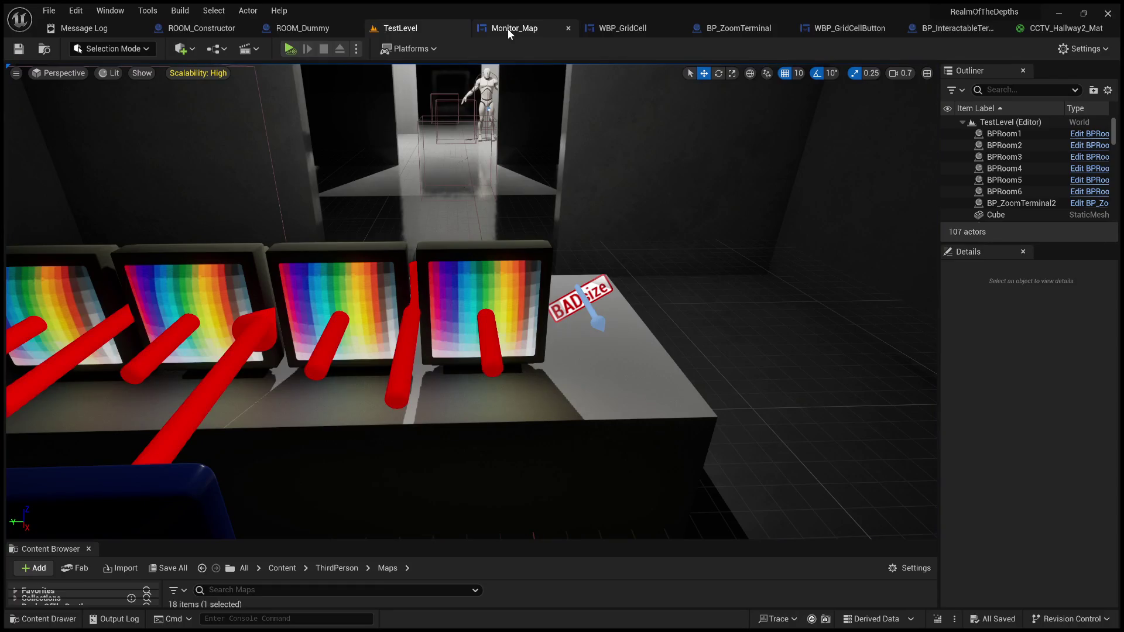
Inspect the Monitor_Map widget's node chain, then orbit TestLevel around the monitors and camera
{"action": "left_click", "coordinate": [508, 28]}
{"action": "scroll", "coordinate": [447, 156], "scroll_direction": "up", "scroll_amount": 3}
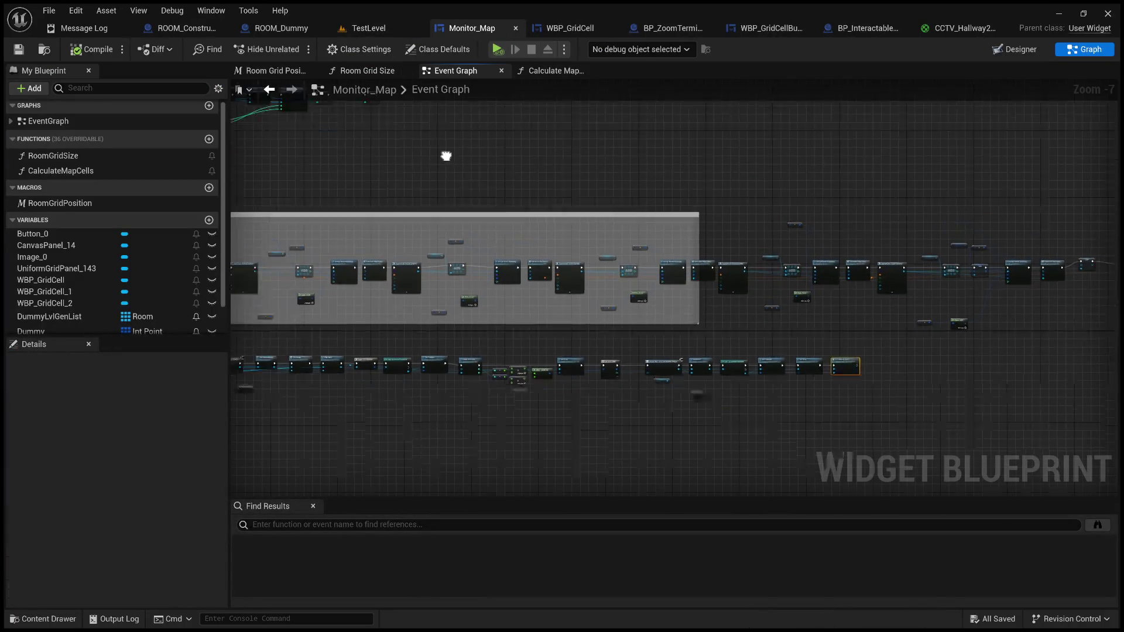
{"action": "left_click_drag", "start_coordinate": [637, 249], "coordinate": [639, 357]}
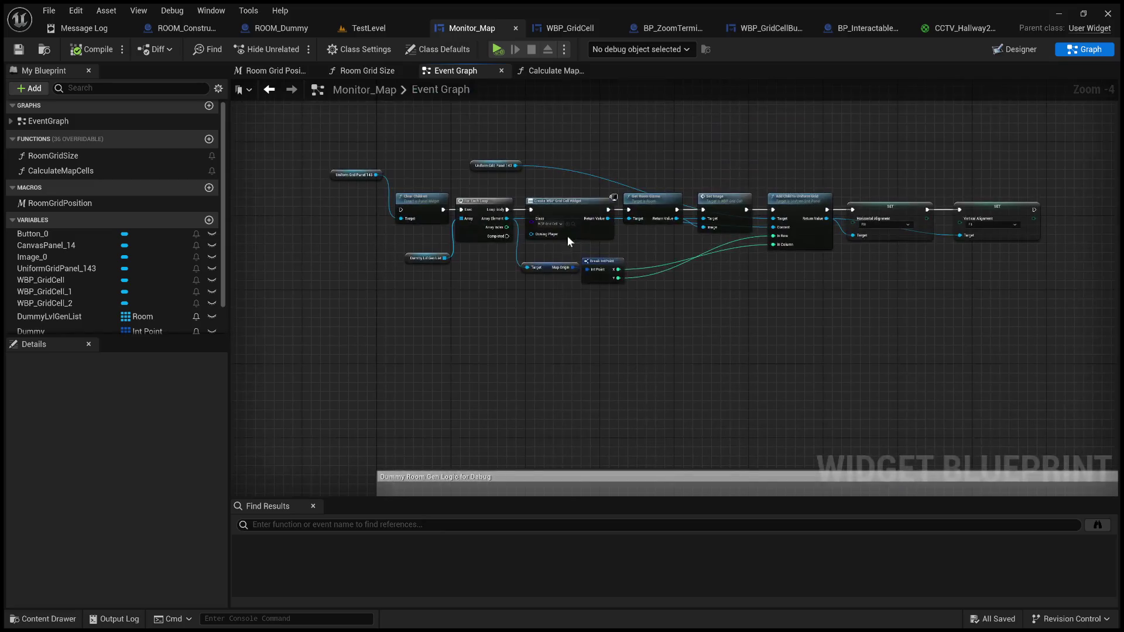
{"action": "left_click", "coordinate": [369, 28]}
{"action": "left_click_drag", "start_coordinate": [593, 267], "coordinate": [594, 267]}
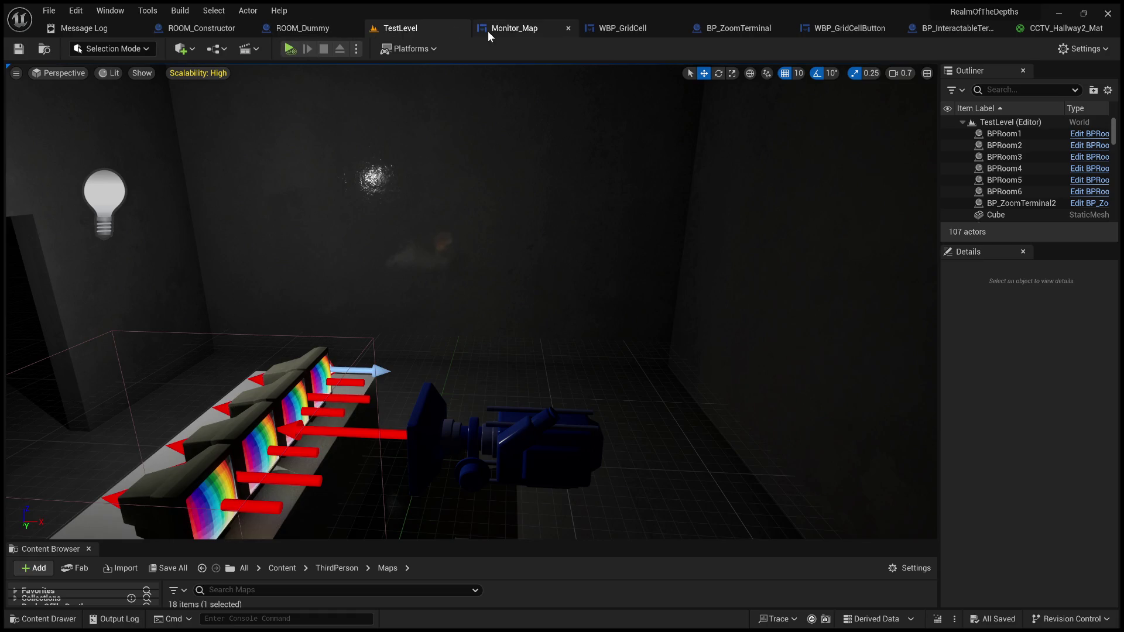
{"action": "left_click_drag", "start_coordinate": [537, 141], "coordinate": [537, 140]}
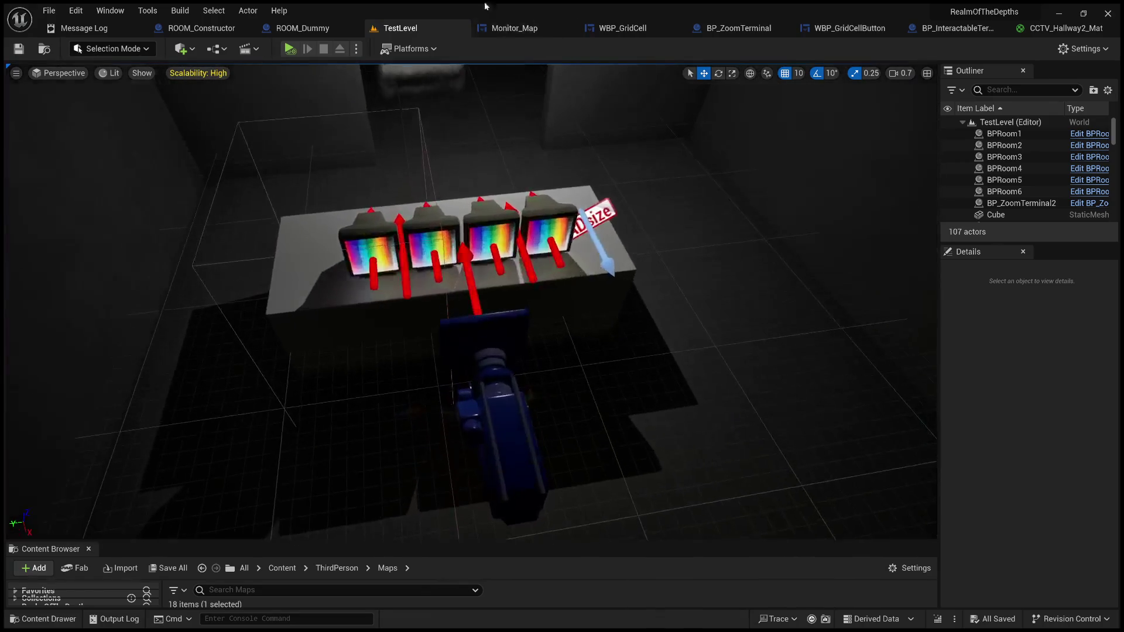
Bring up the BP_ZoomTerminal Event Graph and pan across it
{"action": "left_click", "coordinate": [518, 30]}
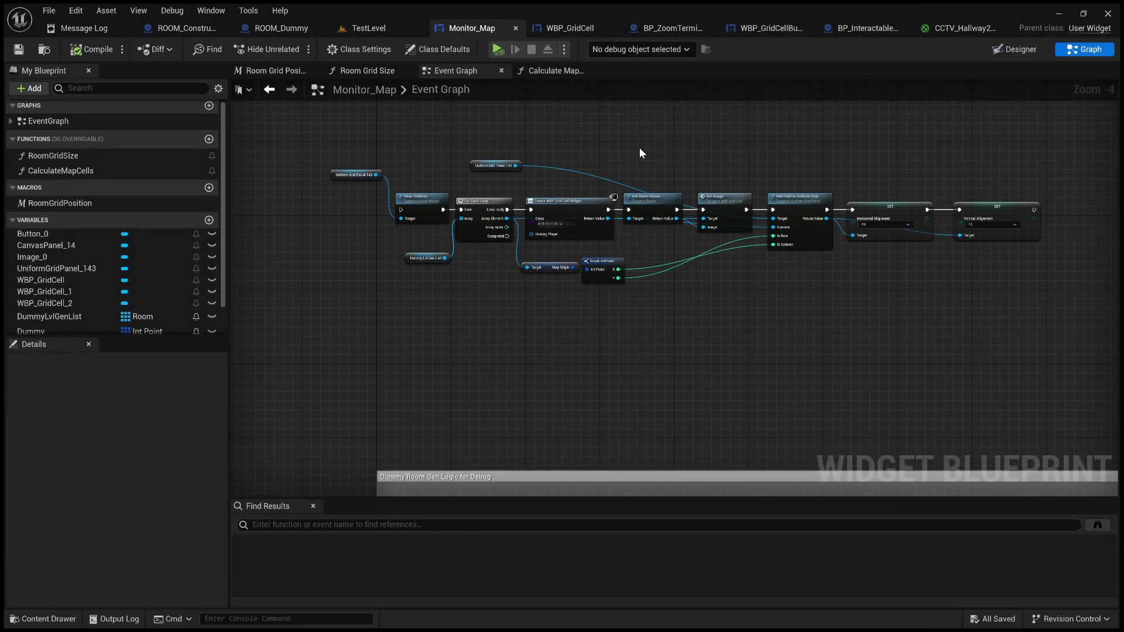
{"action": "left_click", "coordinate": [669, 32]}
{"action": "left_click_drag", "start_coordinate": [641, 184], "coordinate": [617, 212]}
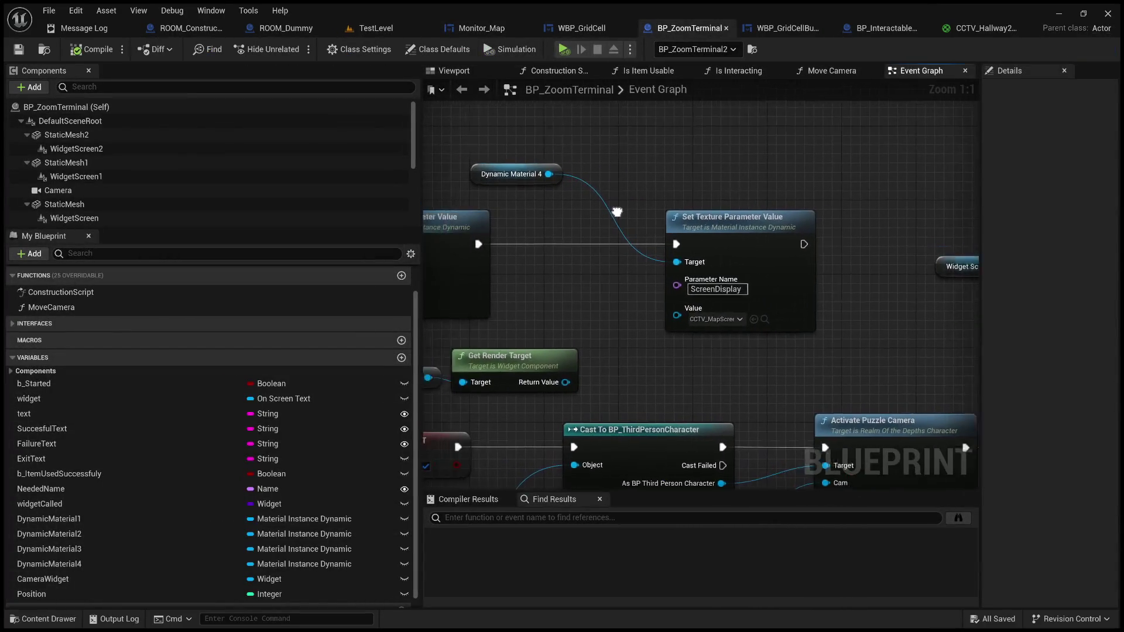
Point ROOM_Dummy's Cctv Camera Texture Target at CCTV_MapScreen, then compile and save the blueprint
{"action": "scroll", "coordinate": [603, 195], "scroll_direction": "down", "scroll_amount": 2}
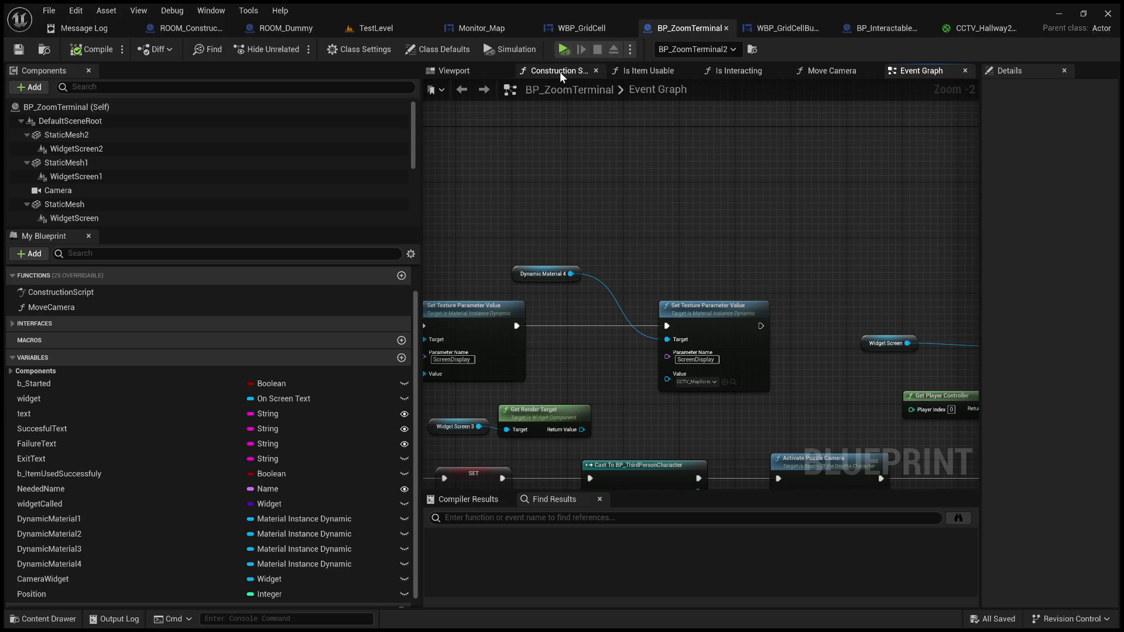
{"action": "left_click", "coordinate": [290, 29]}
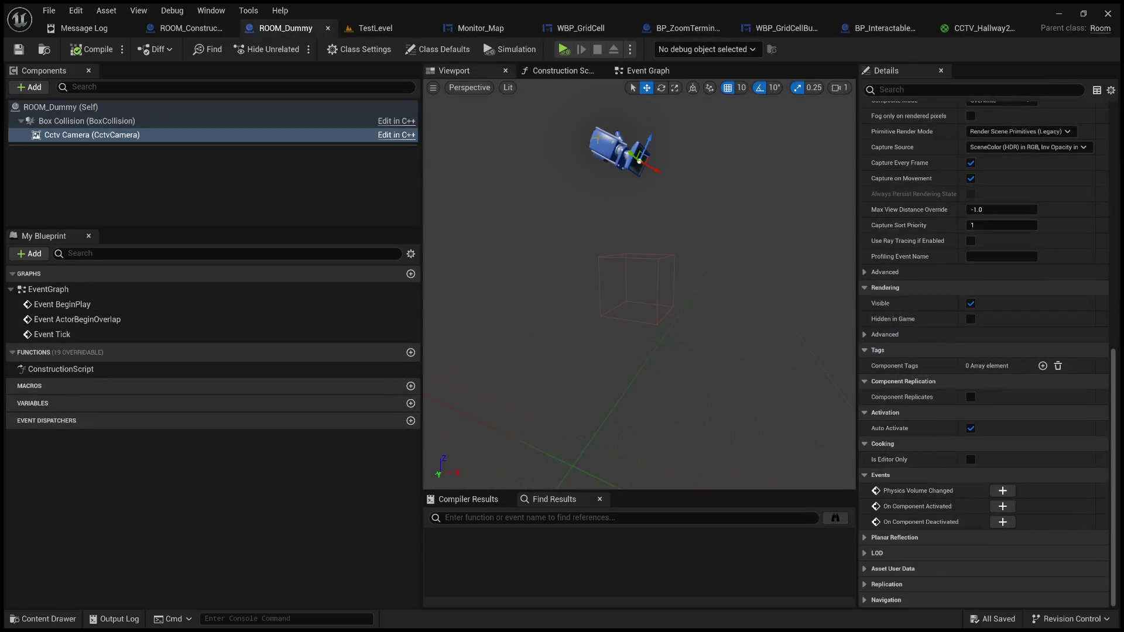
{"action": "scroll", "coordinate": [935, 410], "scroll_direction": "up", "scroll_amount": 5}
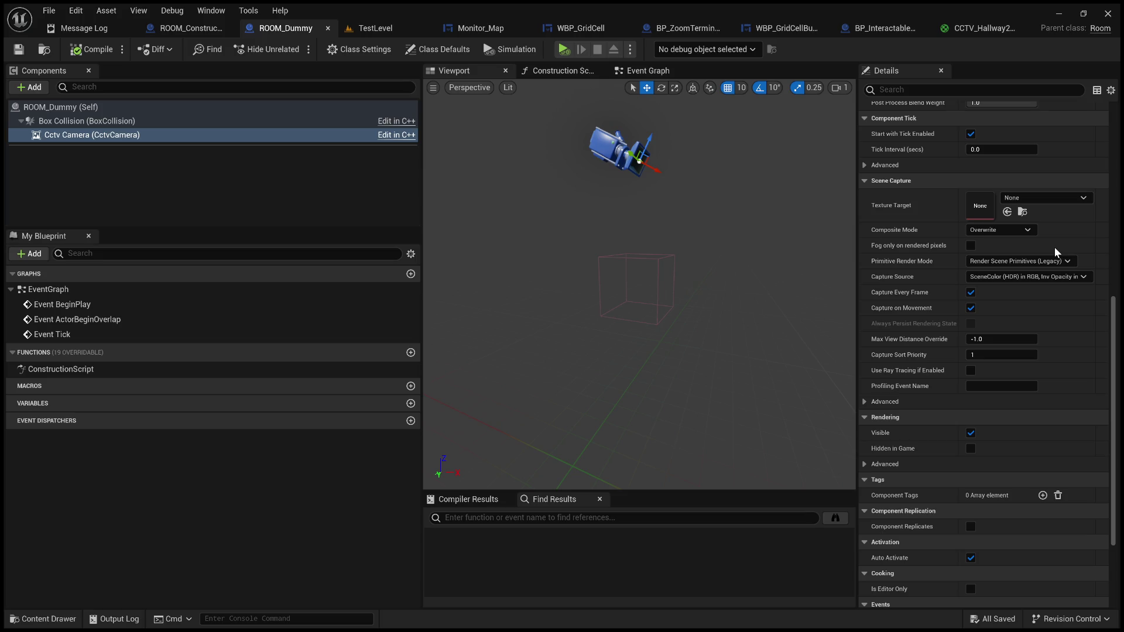
{"action": "left_click", "coordinate": [1007, 212]}
{"action": "left_click", "coordinate": [82, 52]}
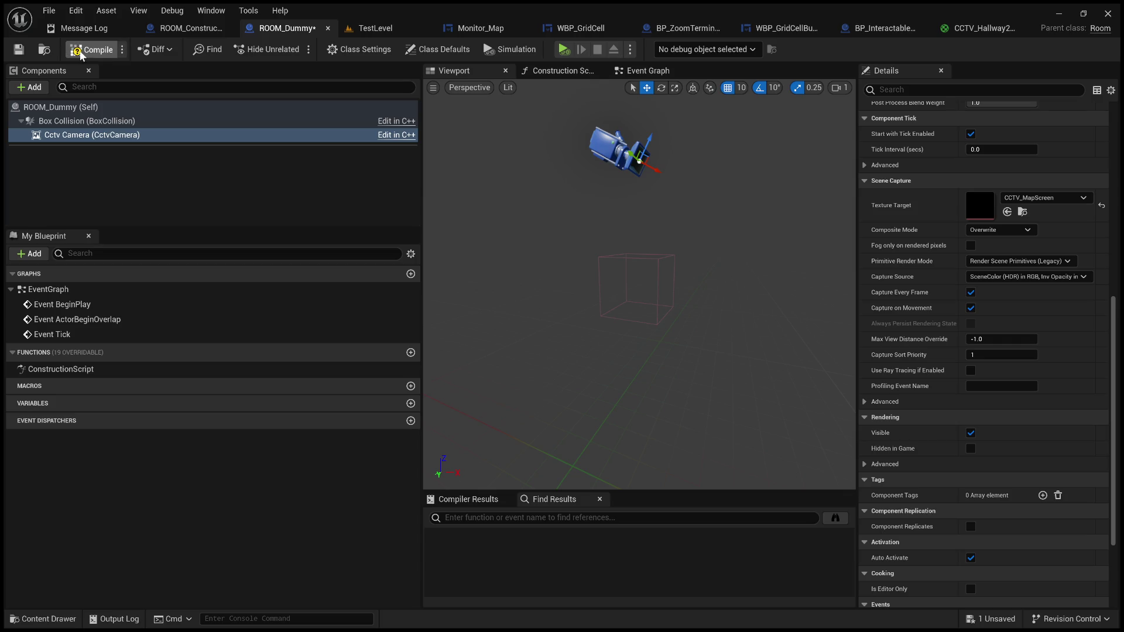
{"action": "left_click", "coordinate": [20, 52]}
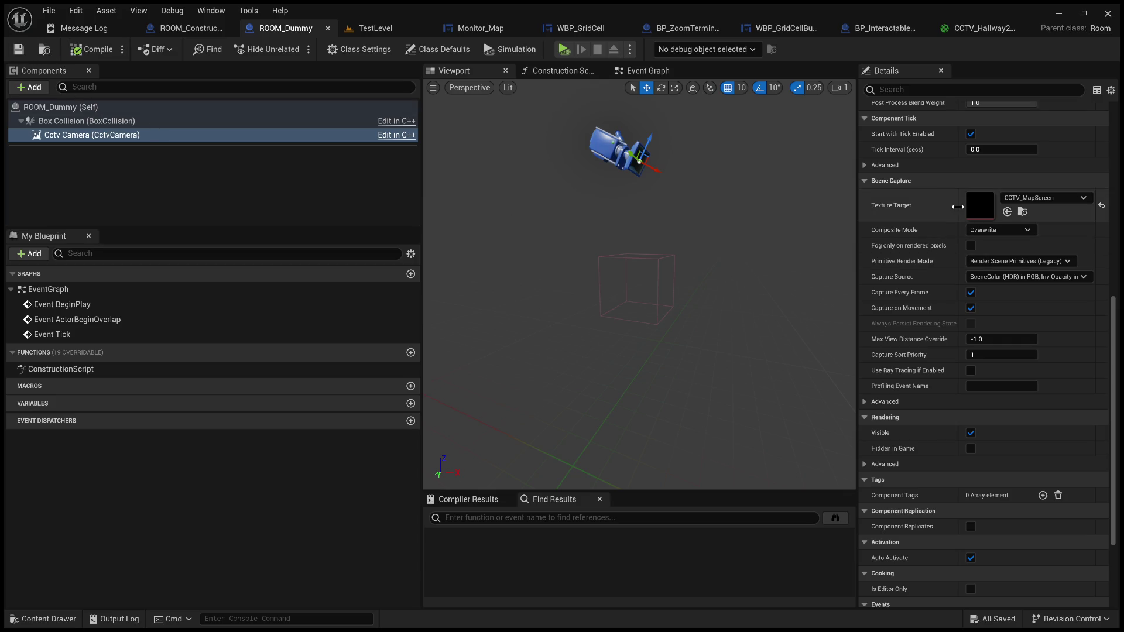
{"action": "left_click", "coordinate": [375, 28]}
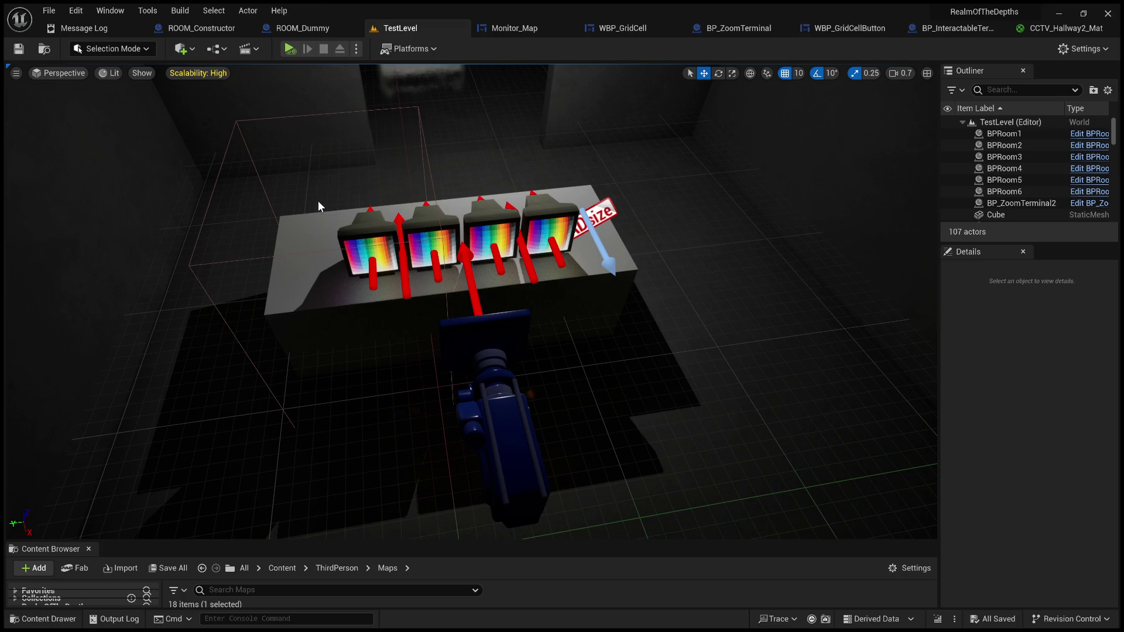
{"action": "left_click", "coordinate": [414, 223]}
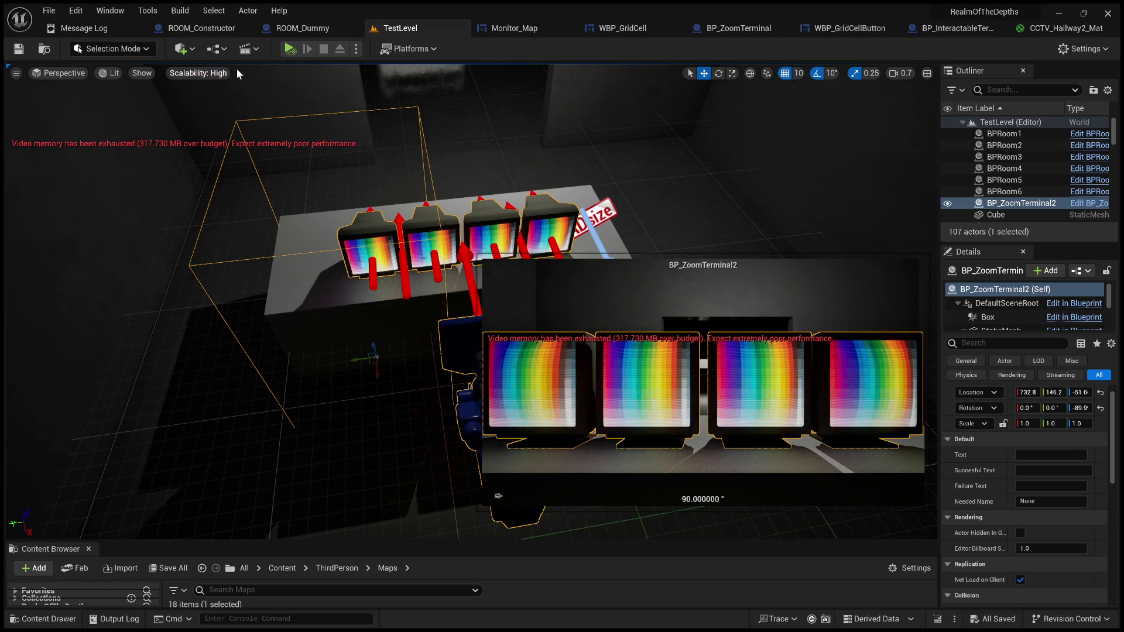
{"action": "left_click_drag", "start_coordinate": [234, 176], "coordinate": [229, 193]}
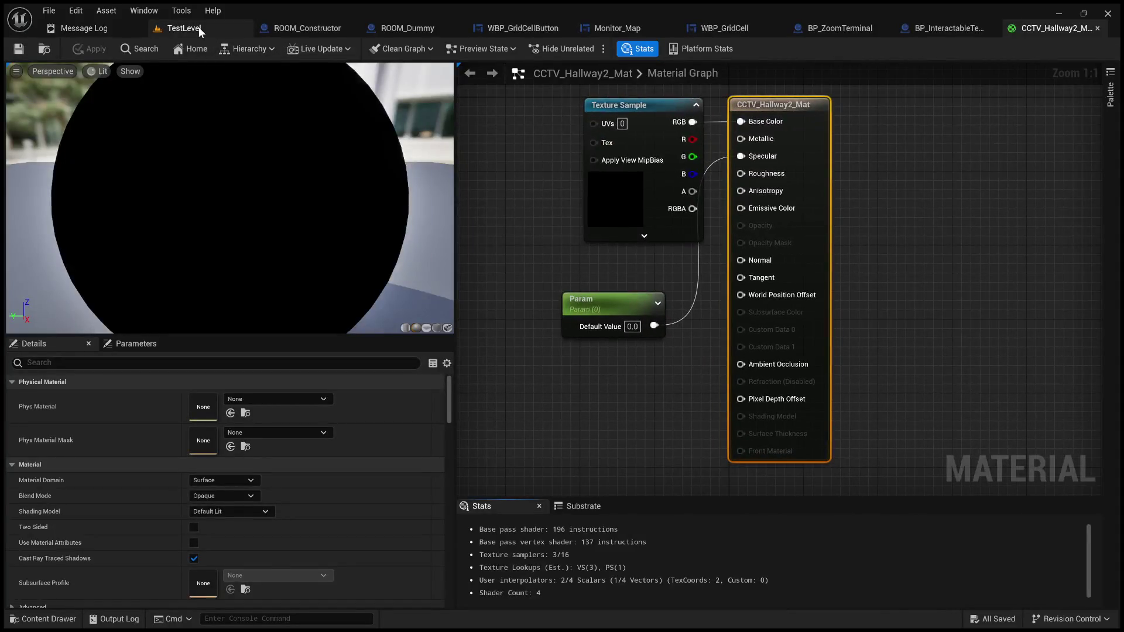
{"action": "left_click", "coordinate": [198, 27]}
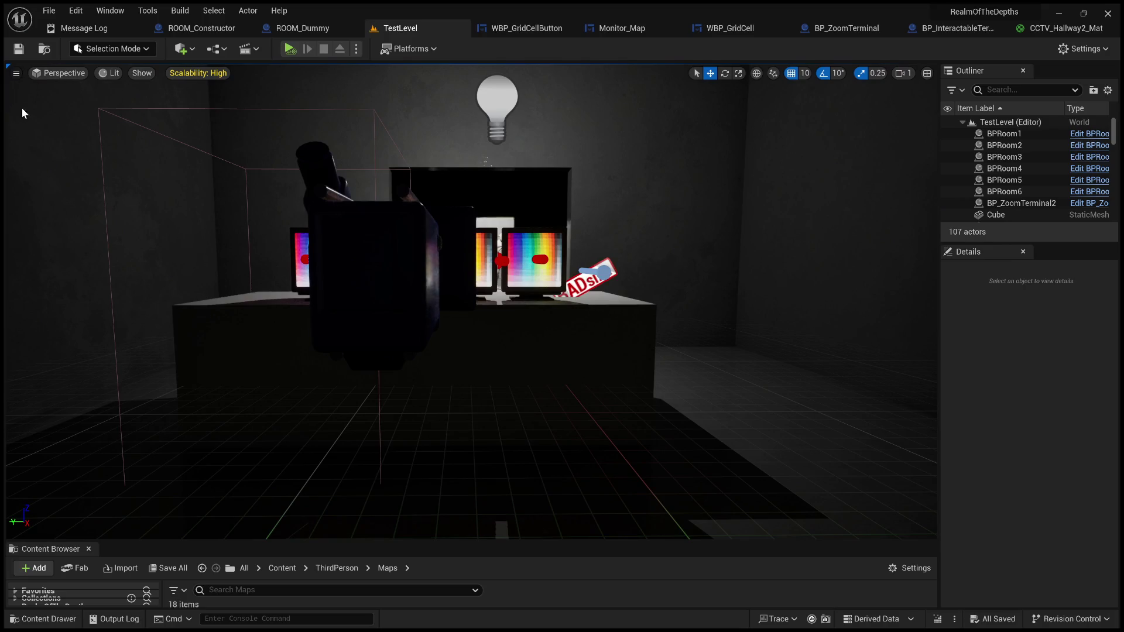
Pull the scene view back from the terminal desk, then bring up BP_ZoomTerminal's Event Graph
{"action": "left_click_drag", "start_coordinate": [49, 129], "coordinate": [49, 129]}
{"action": "key", "text": "ctrl+shift+h"}
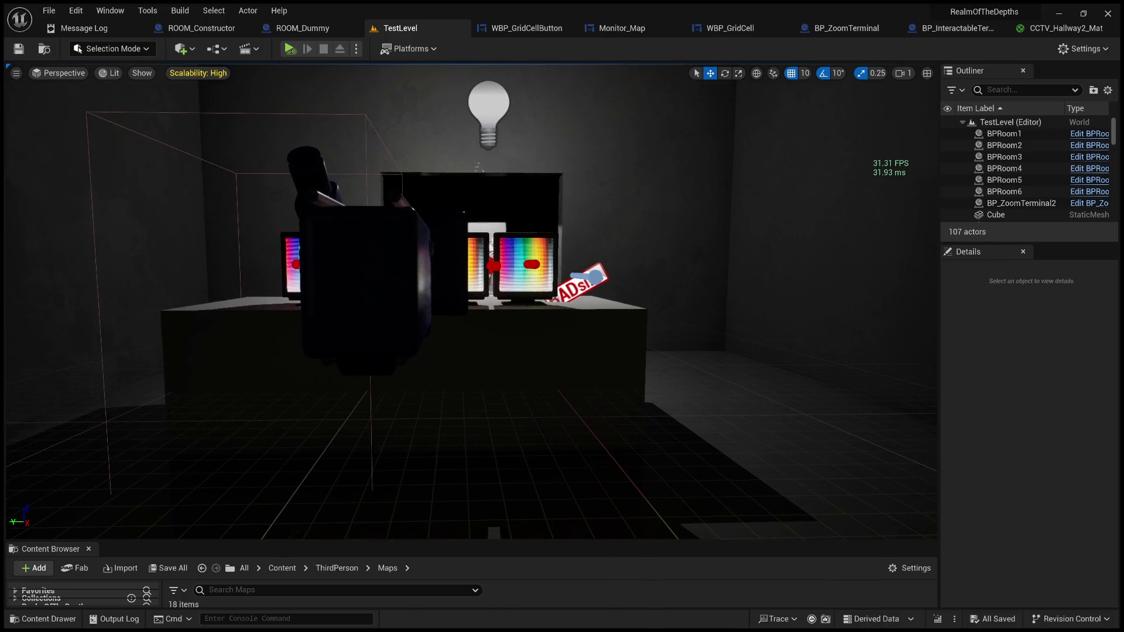
{"action": "left_click_drag", "start_coordinate": [469, 293], "coordinate": [468, 317]}
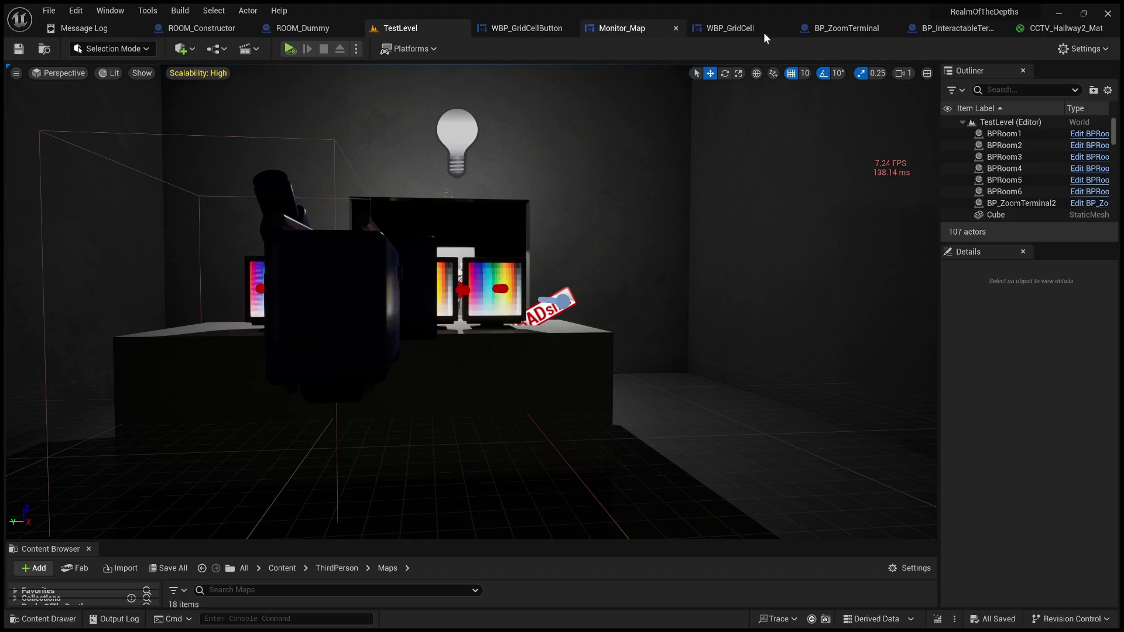
{"action": "left_click", "coordinate": [855, 26]}
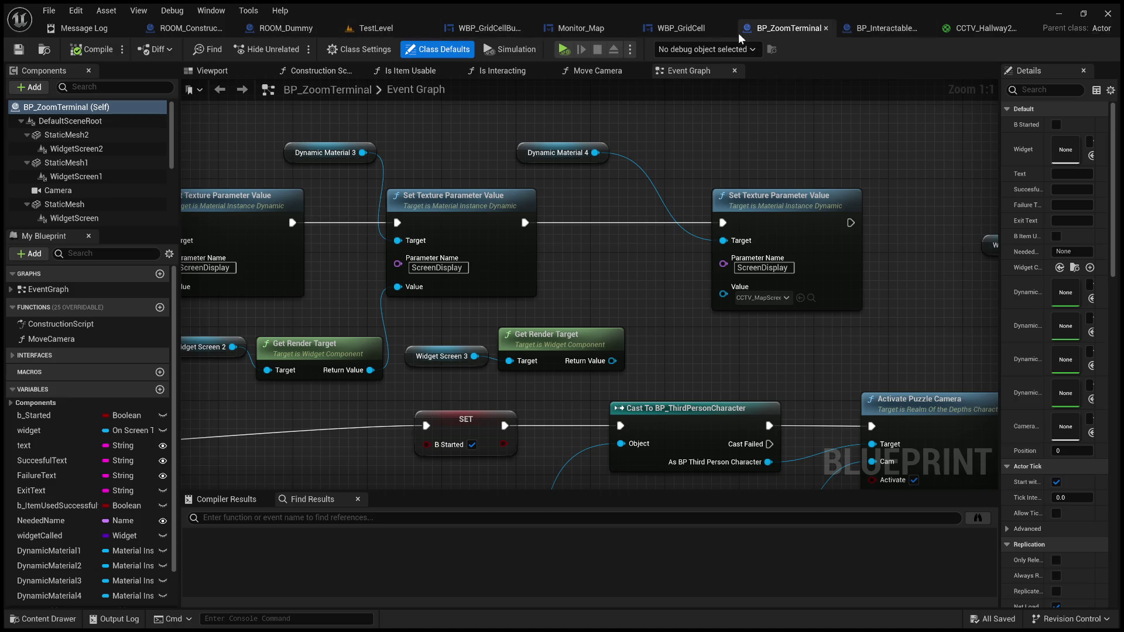
Reset ROOM_Dummy's Cctv Camera Scene Capture Texture Target to None in the full Blueprint Editor
{"action": "left_click", "coordinate": [270, 29]}
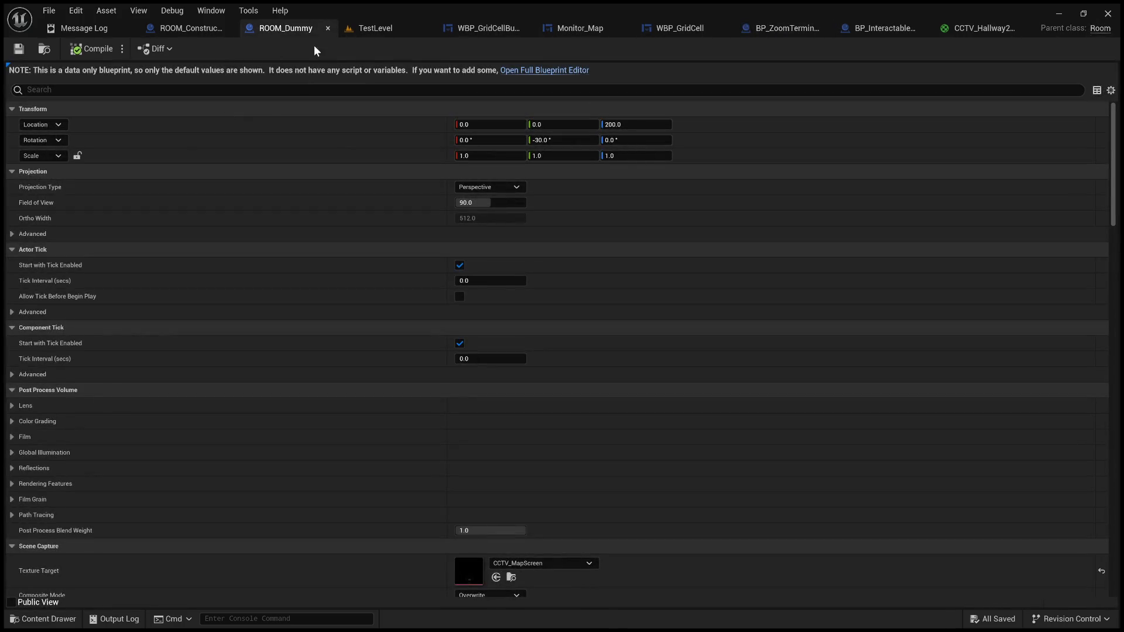
{"action": "left_click", "coordinate": [565, 72]}
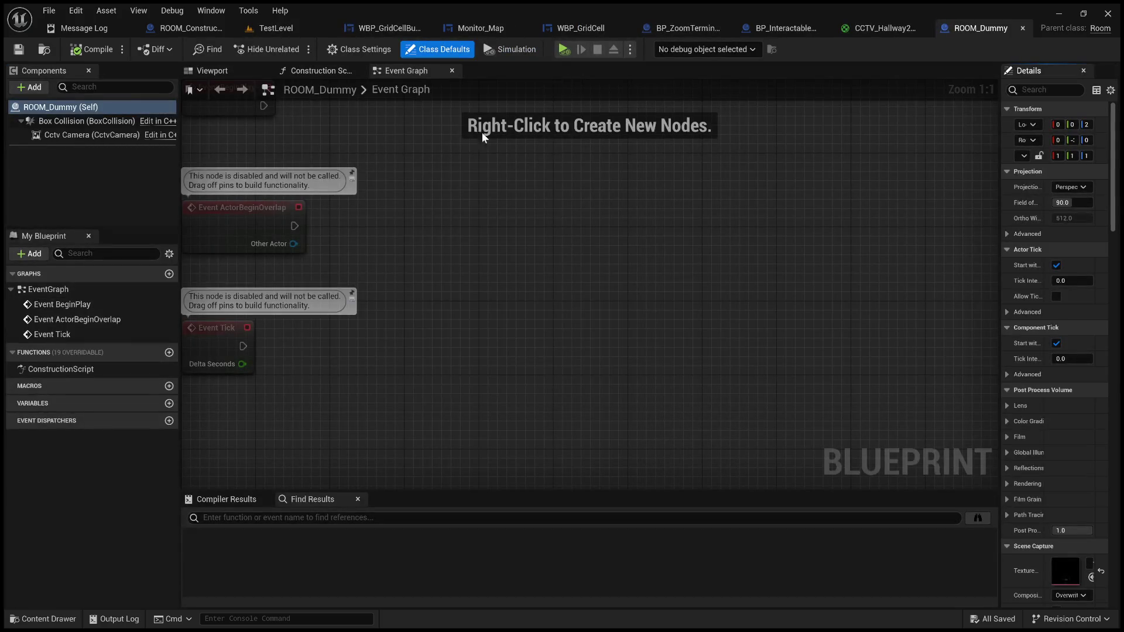
{"action": "left_click", "coordinate": [88, 136]}
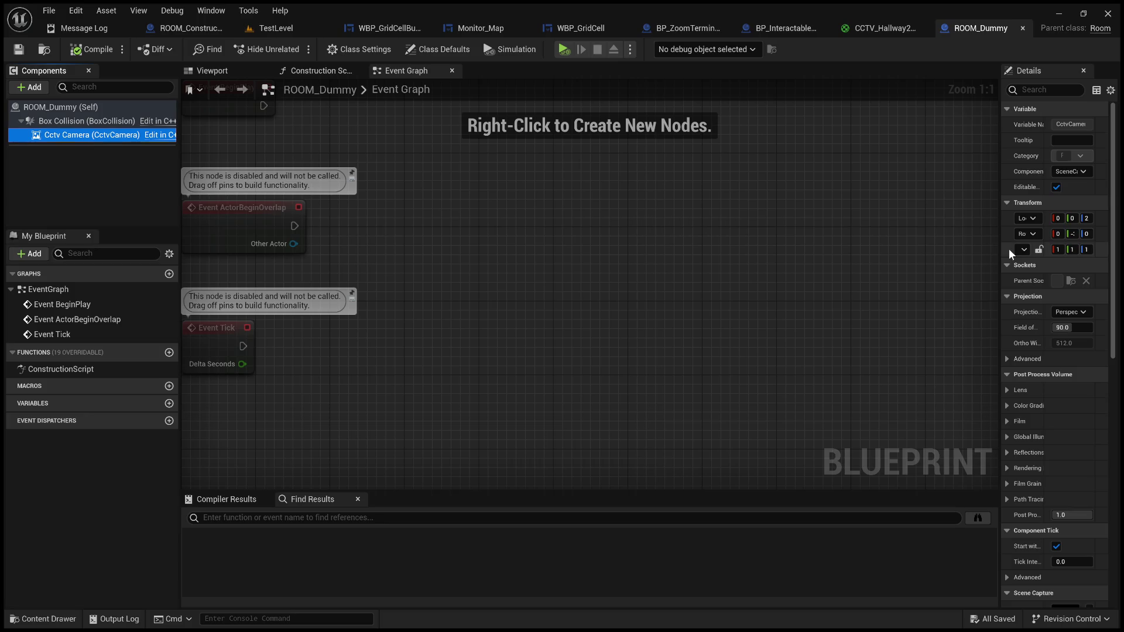
{"action": "mouse_move", "coordinate": [1000, 249]}
{"action": "left_mouse_down"}
{"action": "mouse_move", "coordinate": [765, 231]}
{"action": "mouse_move", "coordinate": [689, 252]}
{"action": "left_mouse_up"}
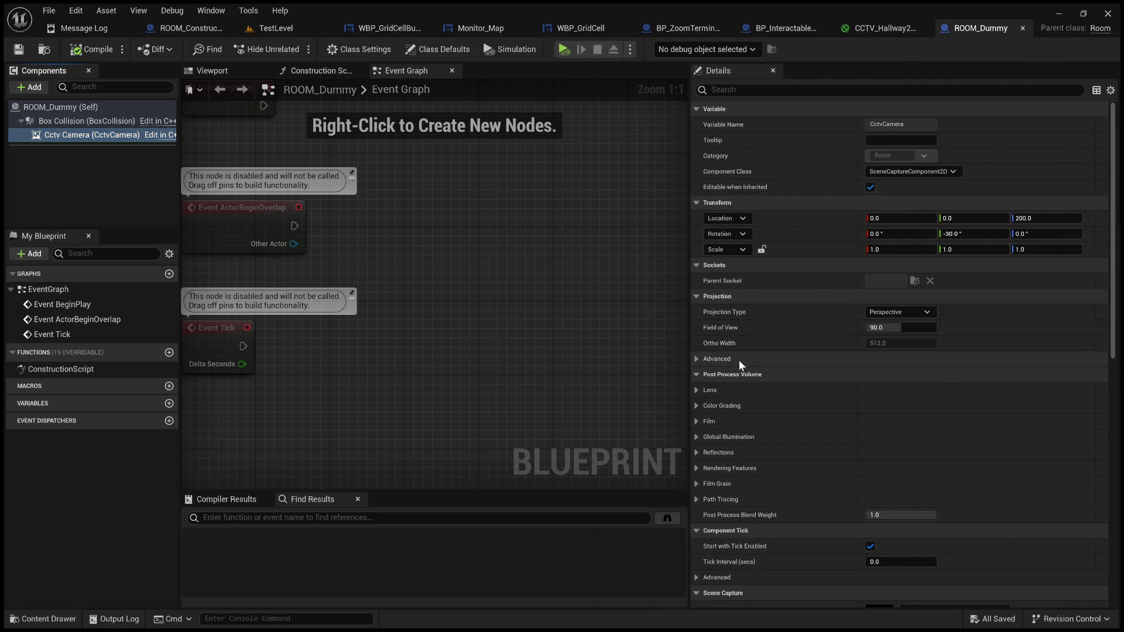
{"action": "scroll", "coordinate": [735, 374], "scroll_direction": "down", "scroll_amount": 4}
{"action": "scroll", "coordinate": [734, 380], "scroll_direction": "down", "scroll_amount": 1}
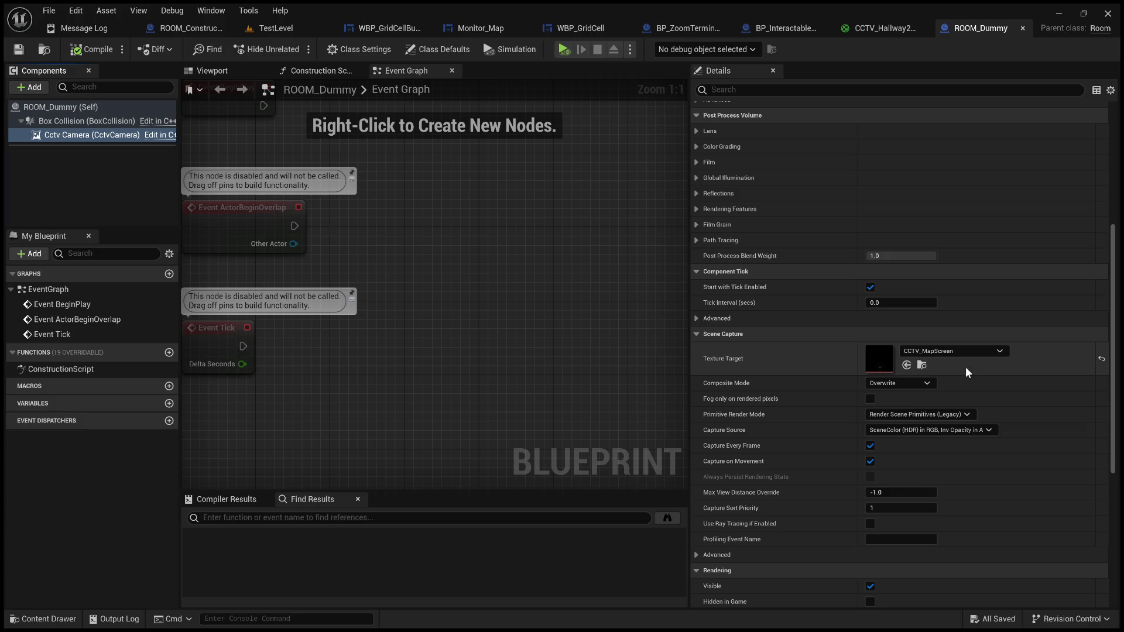
{"action": "left_click", "coordinate": [1101, 361]}
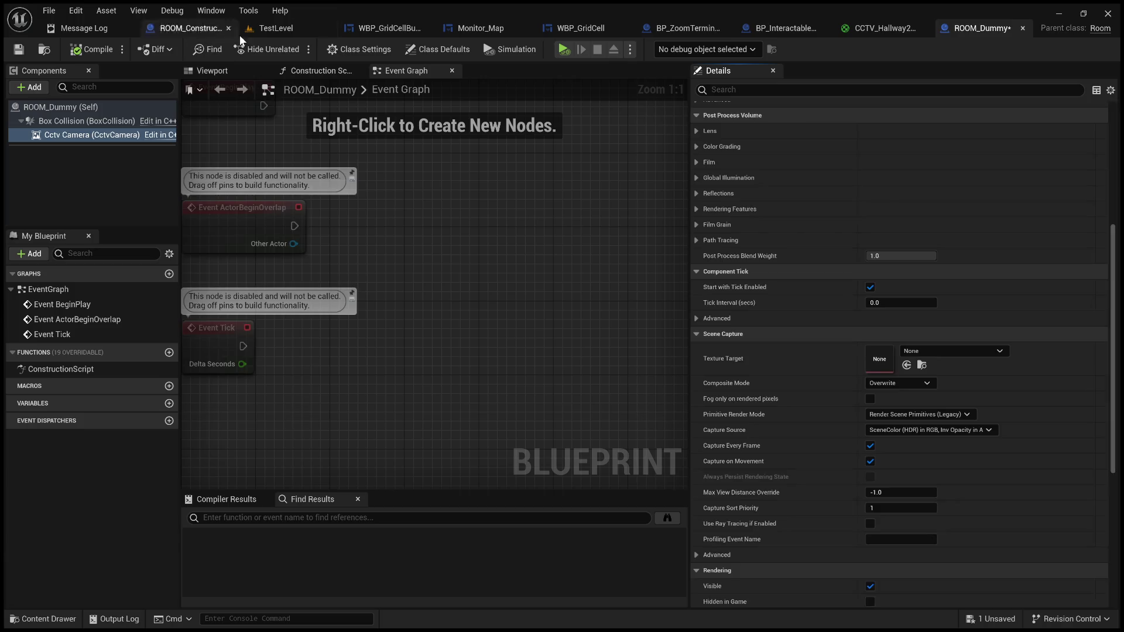
{"action": "left_click", "coordinate": [276, 28]}
{"action": "scroll", "coordinate": [469, 301], "scroll_direction": "up", "scroll_amount": 2}
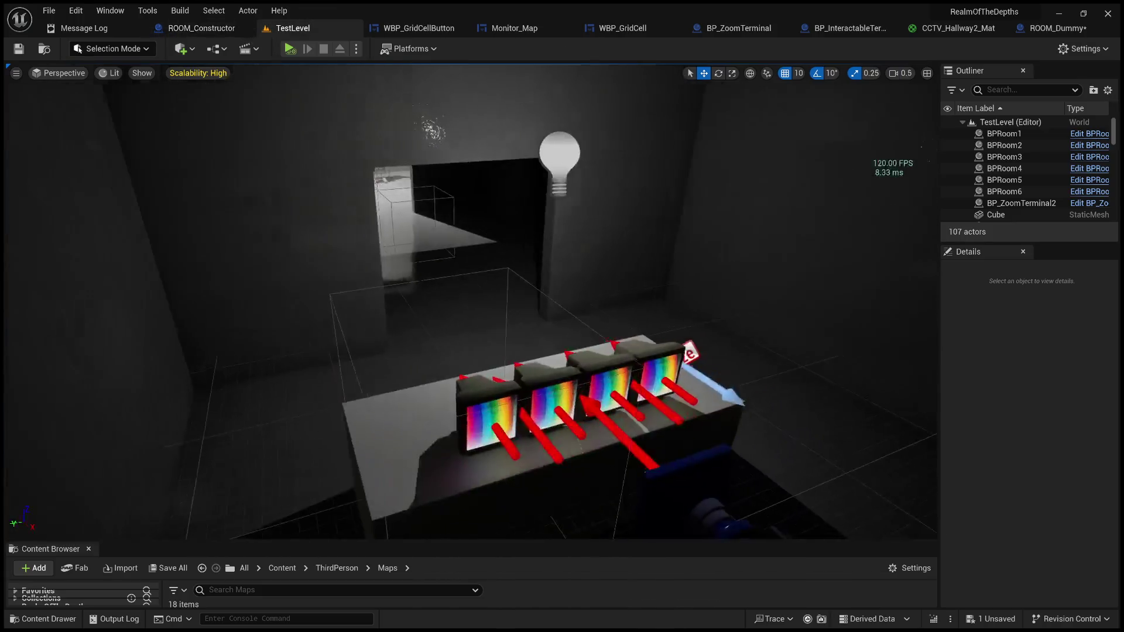
Fly the viewport camera behind the chair, facing the four monitors on the desk
{"action": "key", "text": "s"}
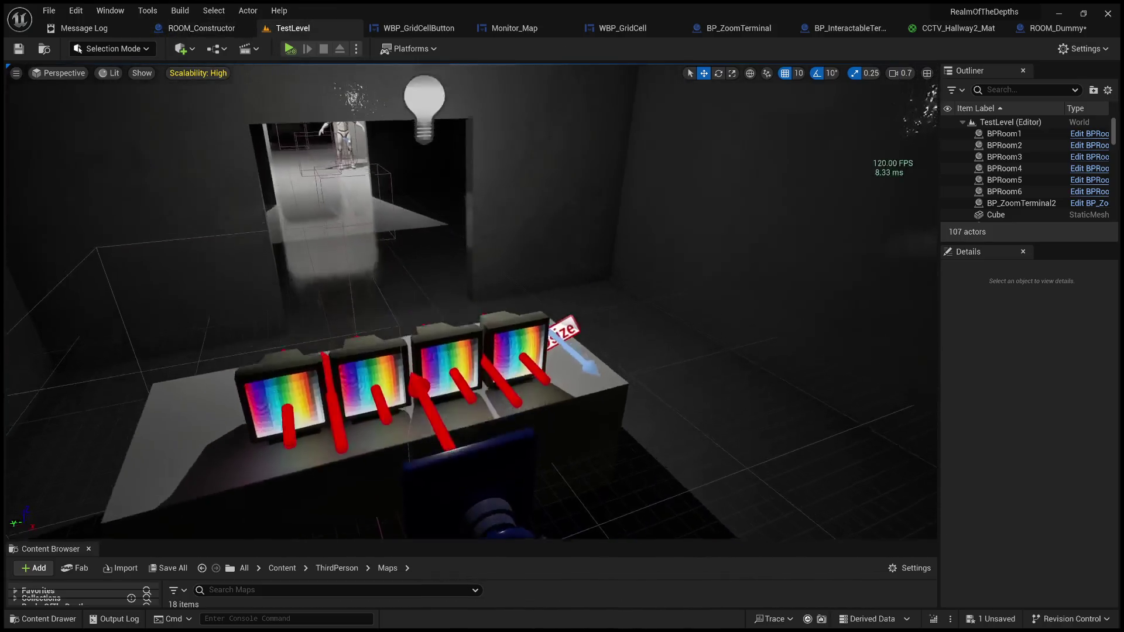
{"action": "key", "text": "w"}
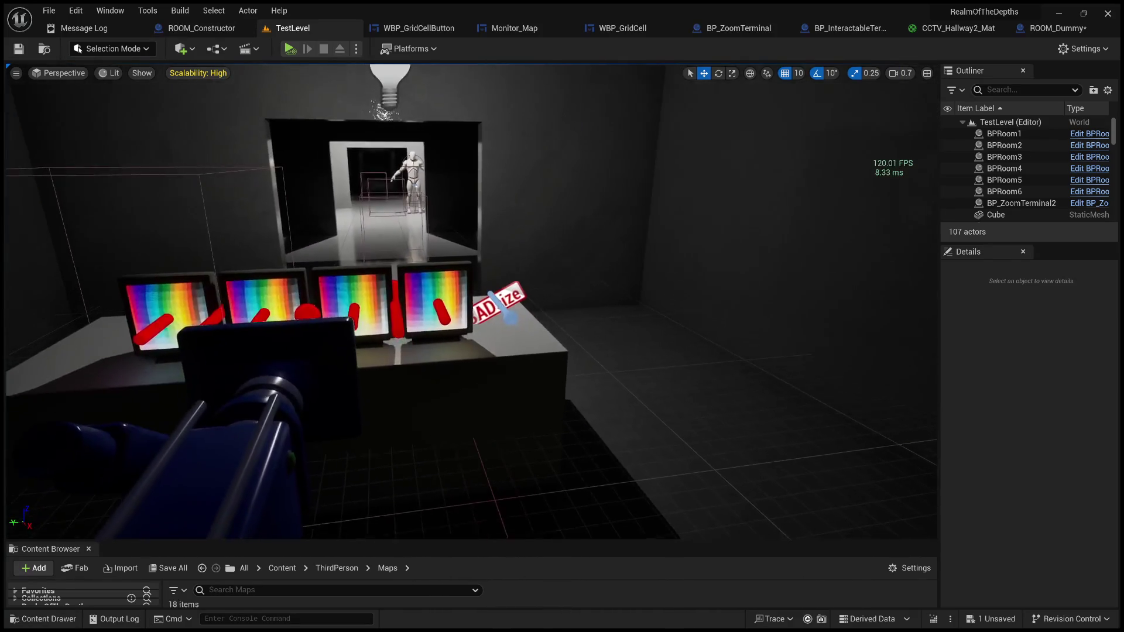
{"action": "key", "text": "s"}
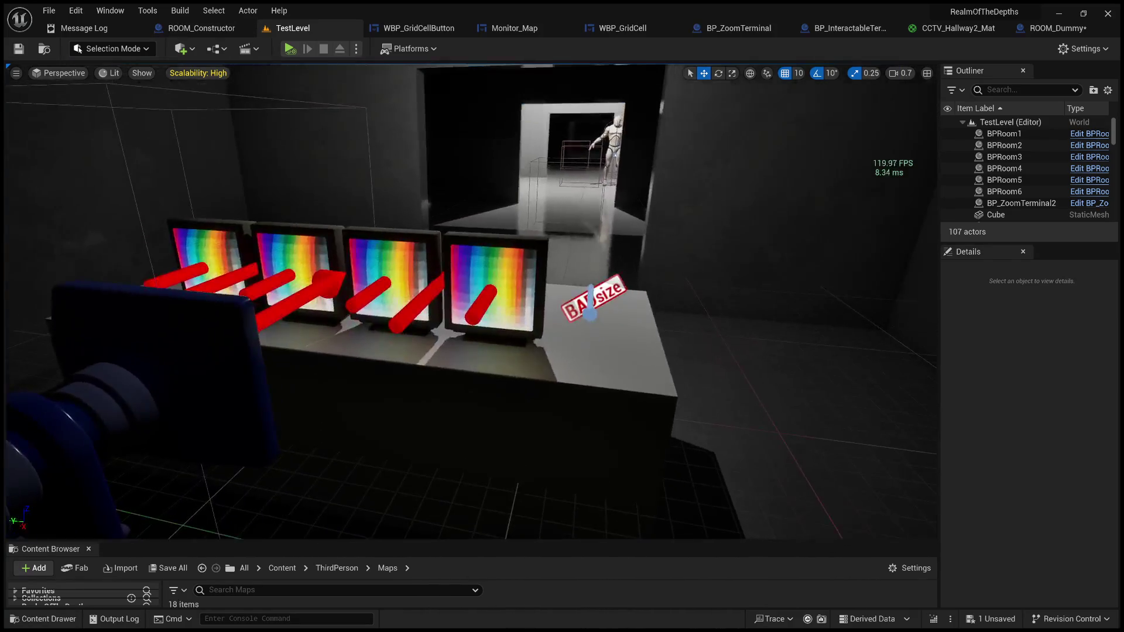
{"action": "key", "text": "a"}
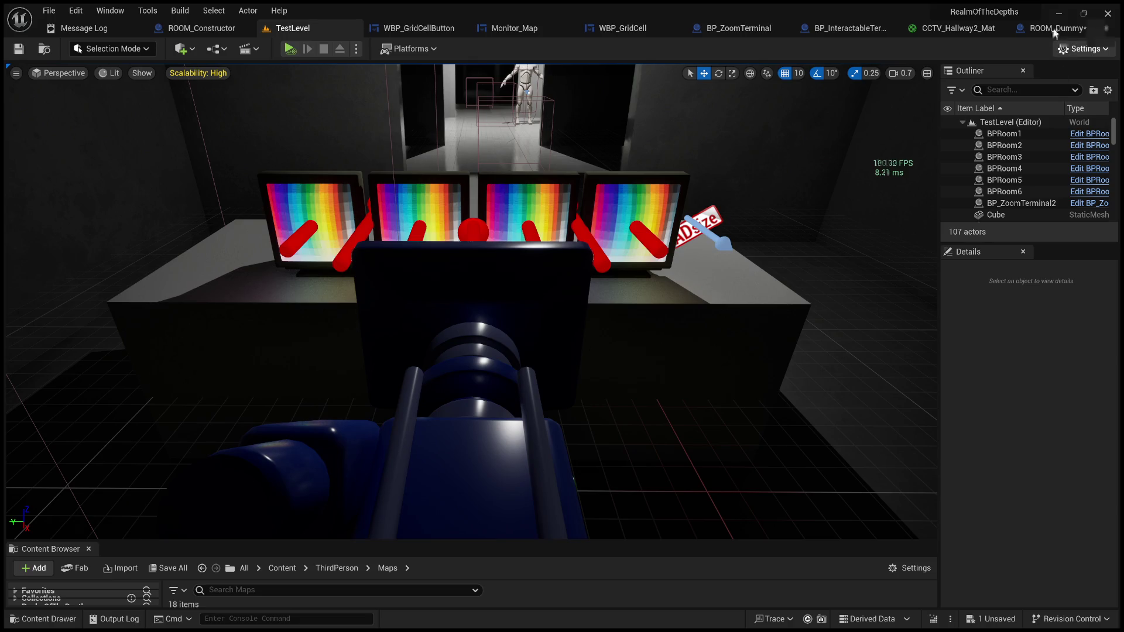
Cycle through the widget and blueprint tabs to reach WBP_GridCellButton's event graph
{"action": "left_click", "coordinate": [437, 29]}
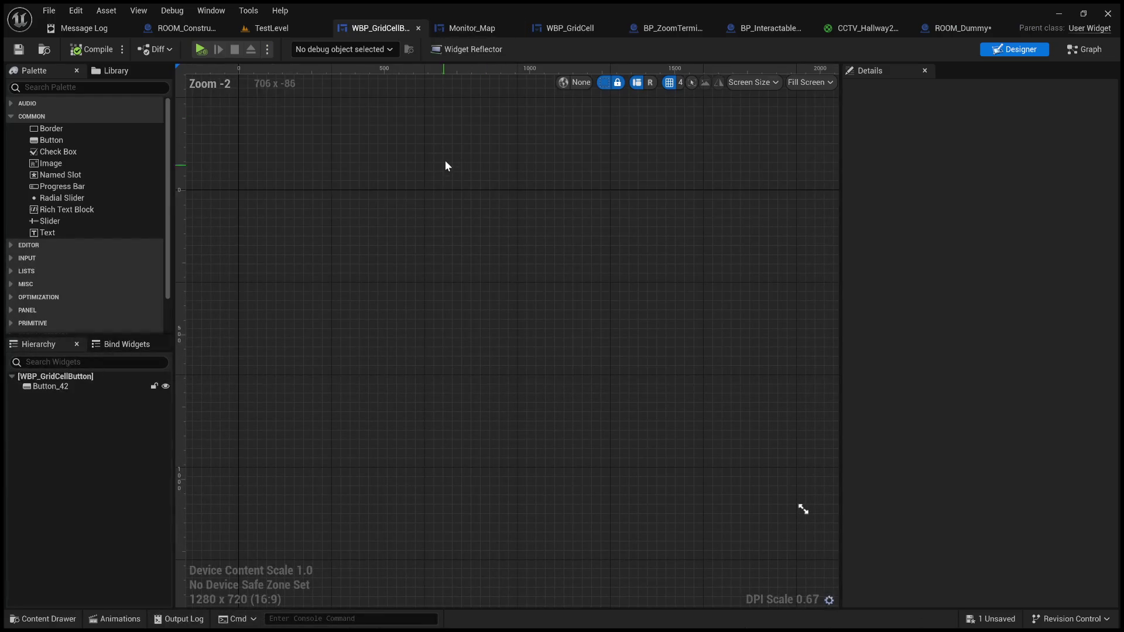
{"action": "left_click", "coordinate": [478, 32]}
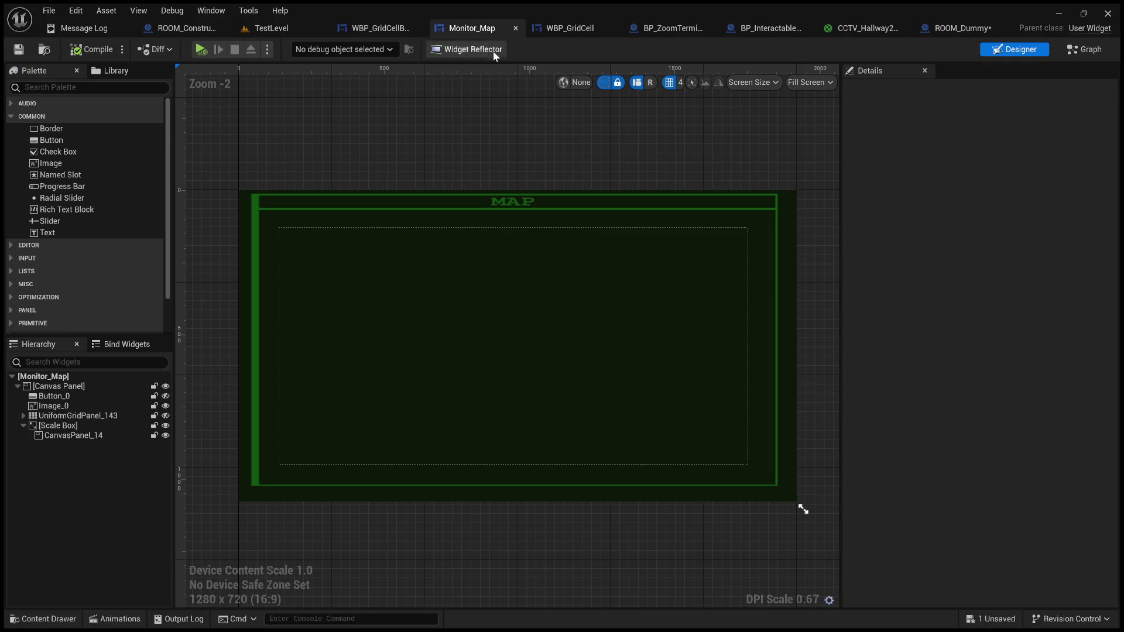
{"action": "left_click", "coordinate": [594, 27]}
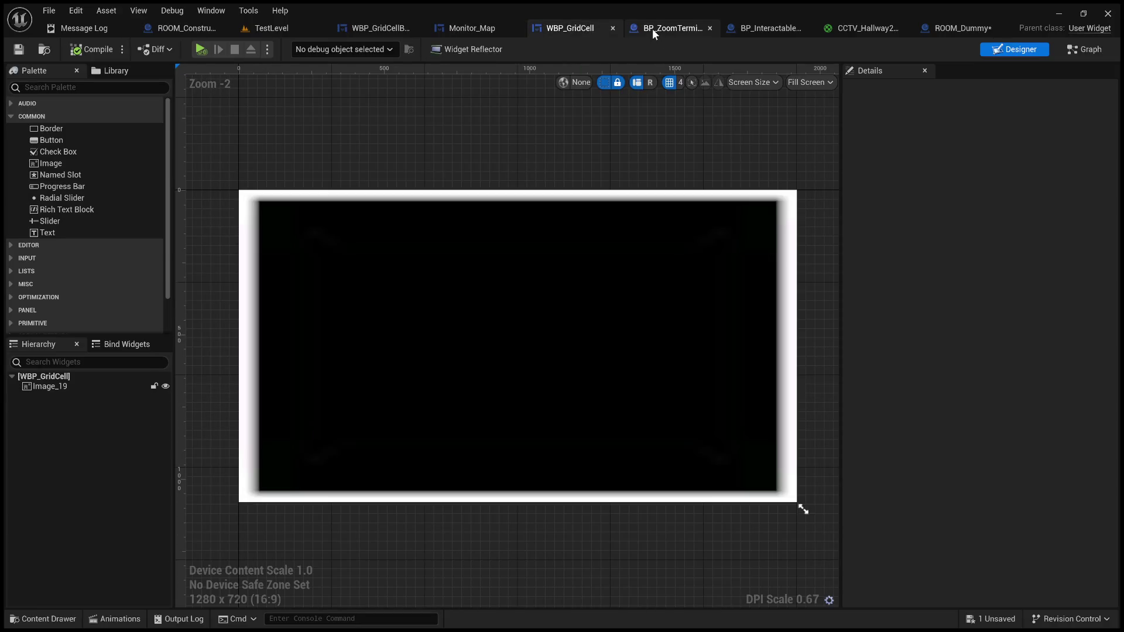
{"action": "left_click", "coordinate": [656, 30]}
{"action": "left_click", "coordinate": [483, 27]}
{"action": "left_click", "coordinate": [381, 28]}
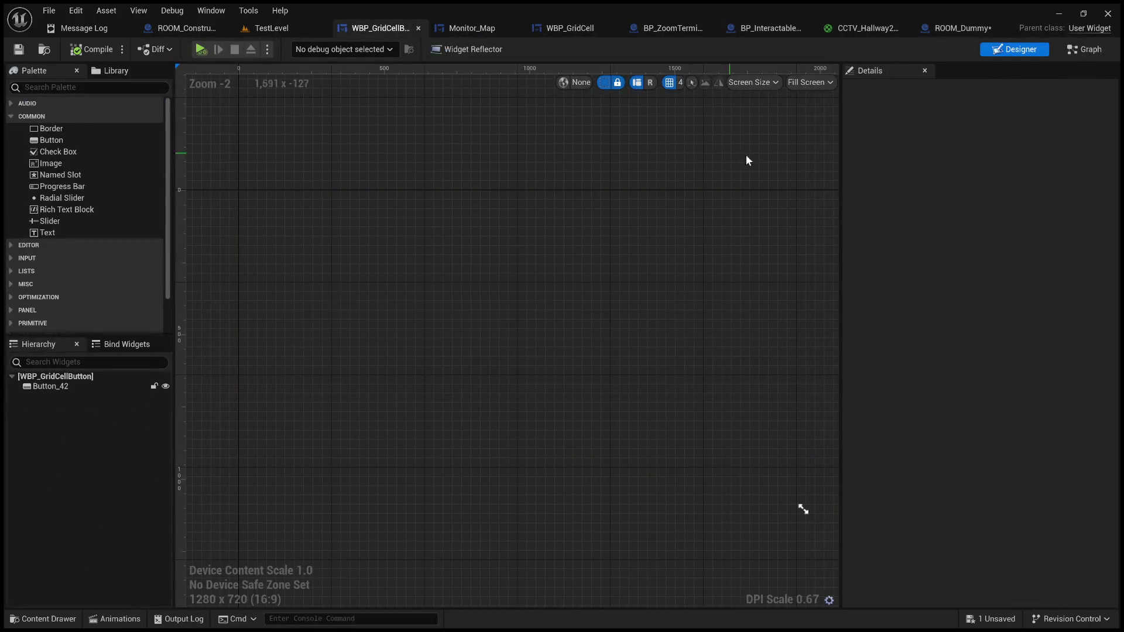
{"action": "left_click", "coordinate": [1084, 49]}
{"action": "scroll", "coordinate": [557, 295], "scroll_direction": "up", "scroll_amount": 2}
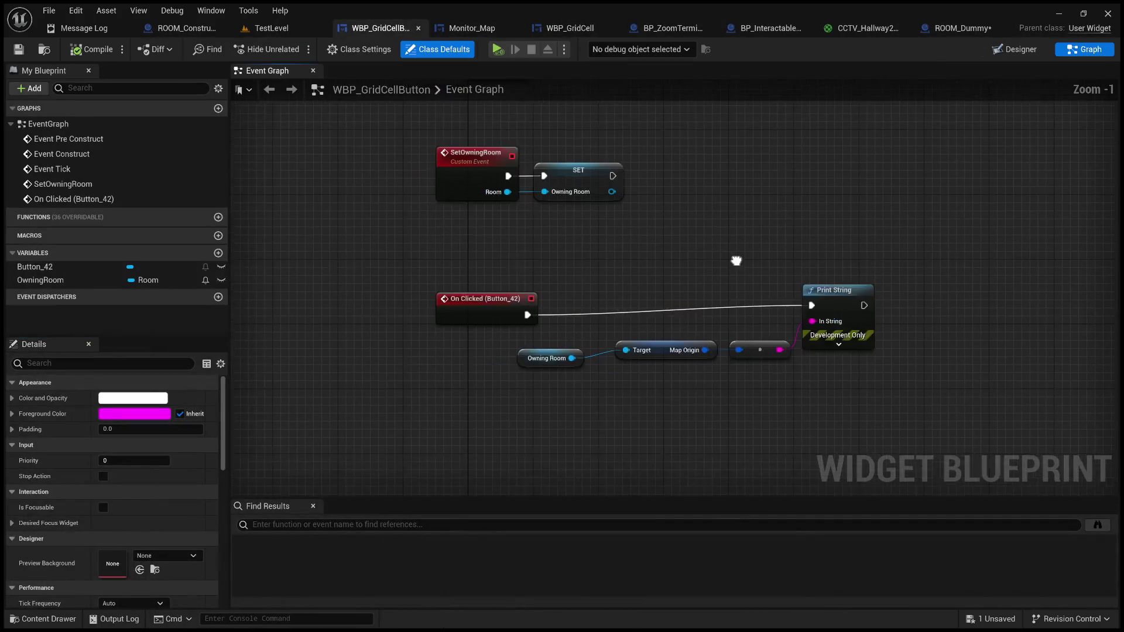
{"action": "scroll", "coordinate": [535, 367], "scroll_direction": "up", "scroll_amount": 1}
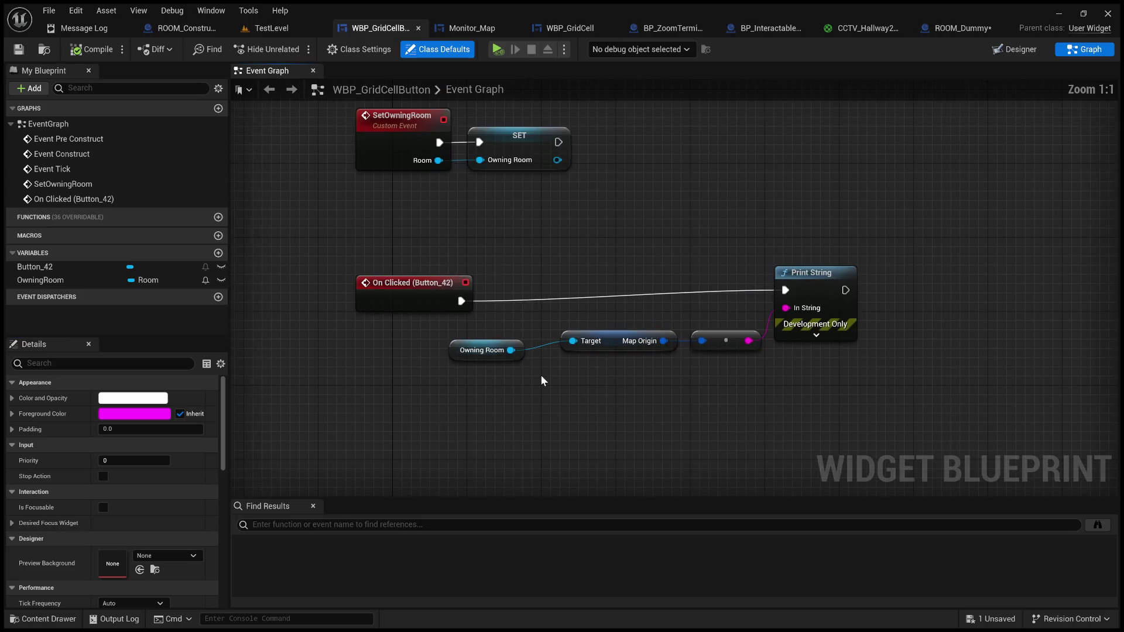
Add a Get Cctv node from Owning Room and run it after Print String
{"action": "mouse_move", "coordinate": [511, 351]}
{"action": "left_mouse_down"}
{"action": "mouse_move", "coordinate": [630, 442]}
{"action": "mouse_move", "coordinate": [647, 441]}
{"action": "left_mouse_up"}
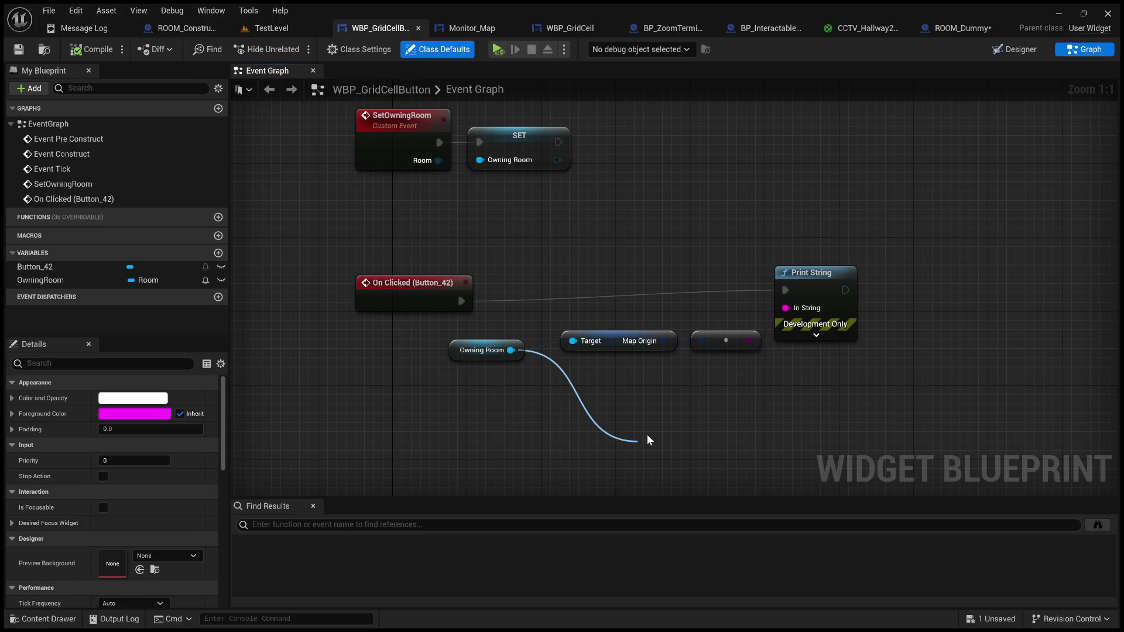
{"action": "left_click", "coordinate": [689, 354]}
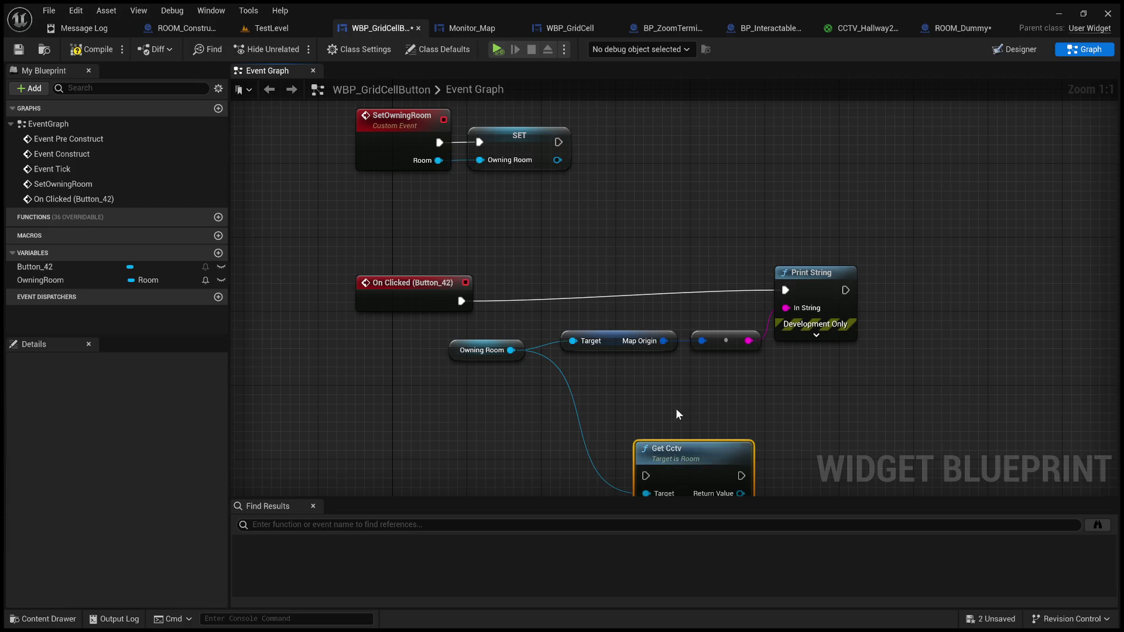
{"action": "mouse_move", "coordinate": [603, 339]}
{"action": "left_mouse_down"}
{"action": "mouse_move", "coordinate": [844, 199]}
{"action": "mouse_move", "coordinate": [839, 152]}
{"action": "left_mouse_up"}
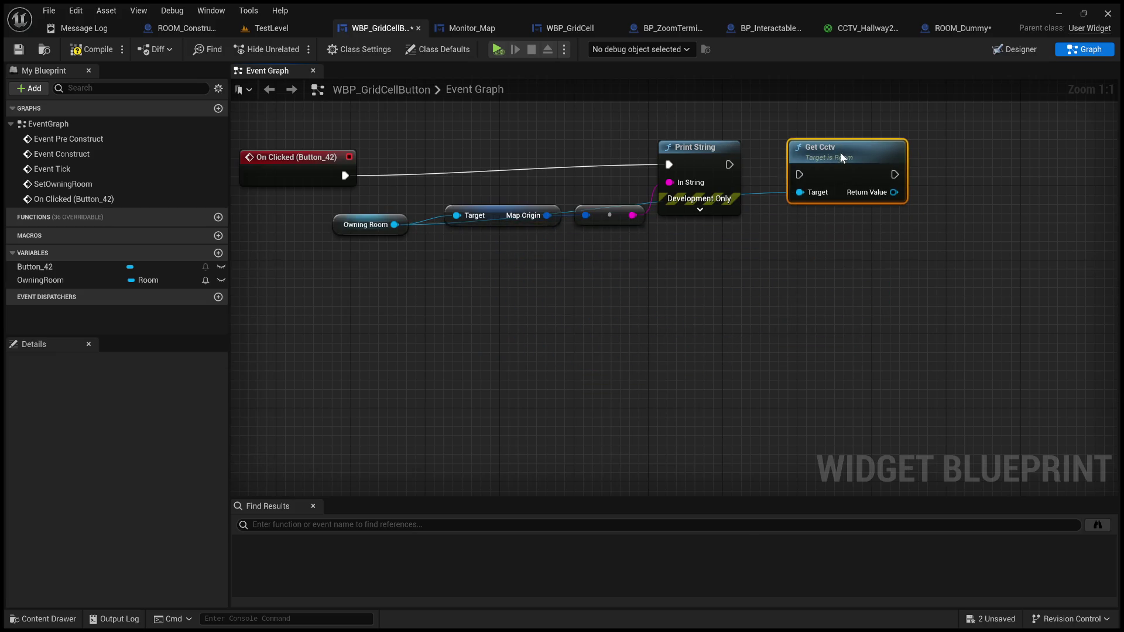
{"action": "mouse_move", "coordinate": [729, 165]}
{"action": "left_mouse_down"}
{"action": "mouse_move", "coordinate": [812, 166]}
{"action": "mouse_move", "coordinate": [791, 160]}
{"action": "left_mouse_up"}
Add a SET Texture Target node from Get Cctv's Return Value, wire it after, then compile and save
{"action": "left_click_drag", "start_coordinate": [657, 256], "coordinate": [727, 260]}
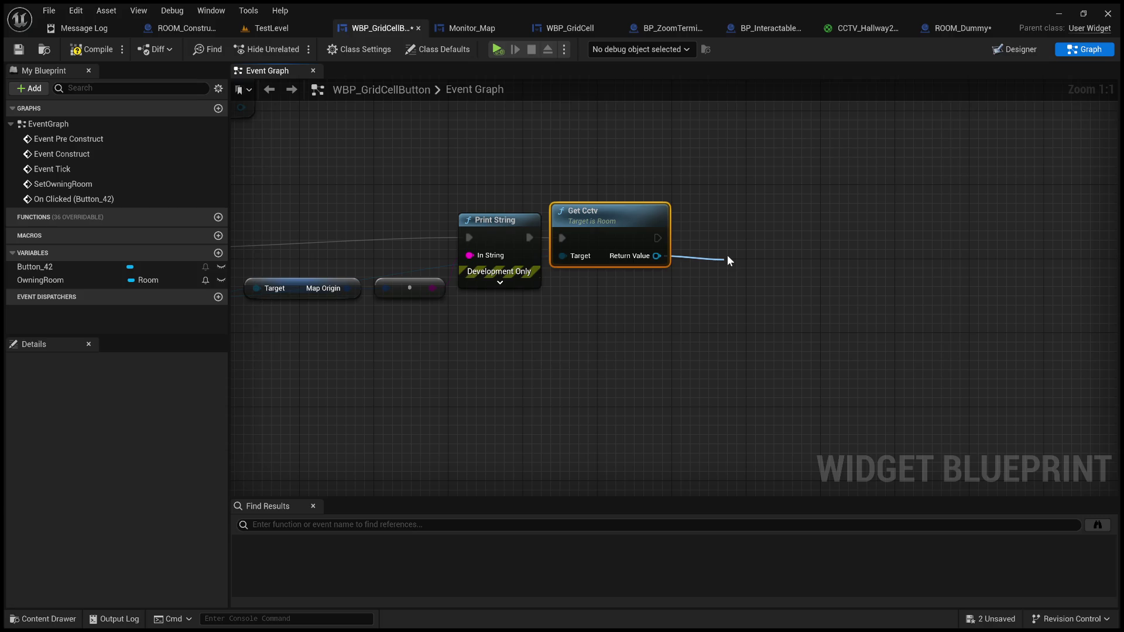
{"action": "mouse_move", "coordinate": [727, 260]}
{"action": "left_mouse_down"}
{"action": "mouse_move", "coordinate": [796, 216]}
{"action": "mouse_move", "coordinate": [795, 231]}
{"action": "mouse_move", "coordinate": [769, 241]}
{"action": "left_mouse_up"}
{"action": "mouse_move", "coordinate": [657, 238]}
{"action": "left_mouse_down"}
{"action": "mouse_move", "coordinate": [731, 237]}
{"action": "mouse_move", "coordinate": [820, 273]}
{"action": "mouse_move", "coordinate": [1113, 276]}
{"action": "mouse_move", "coordinate": [808, 308]}
{"action": "left_mouse_up"}
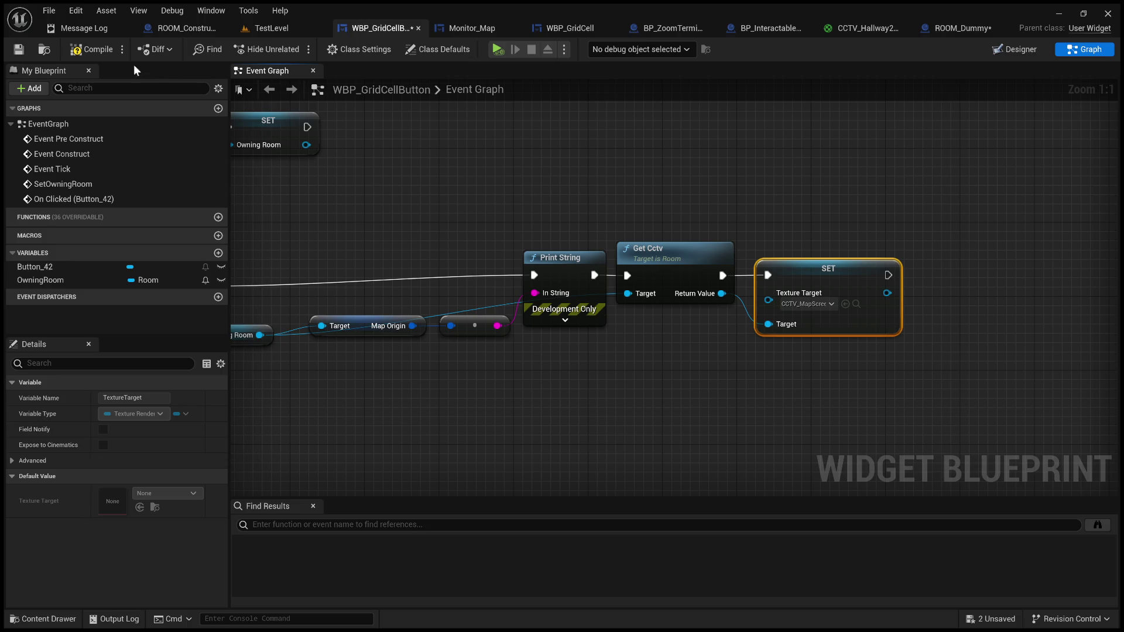
{"action": "left_click", "coordinate": [92, 52]}
{"action": "left_click", "coordinate": [18, 49]}
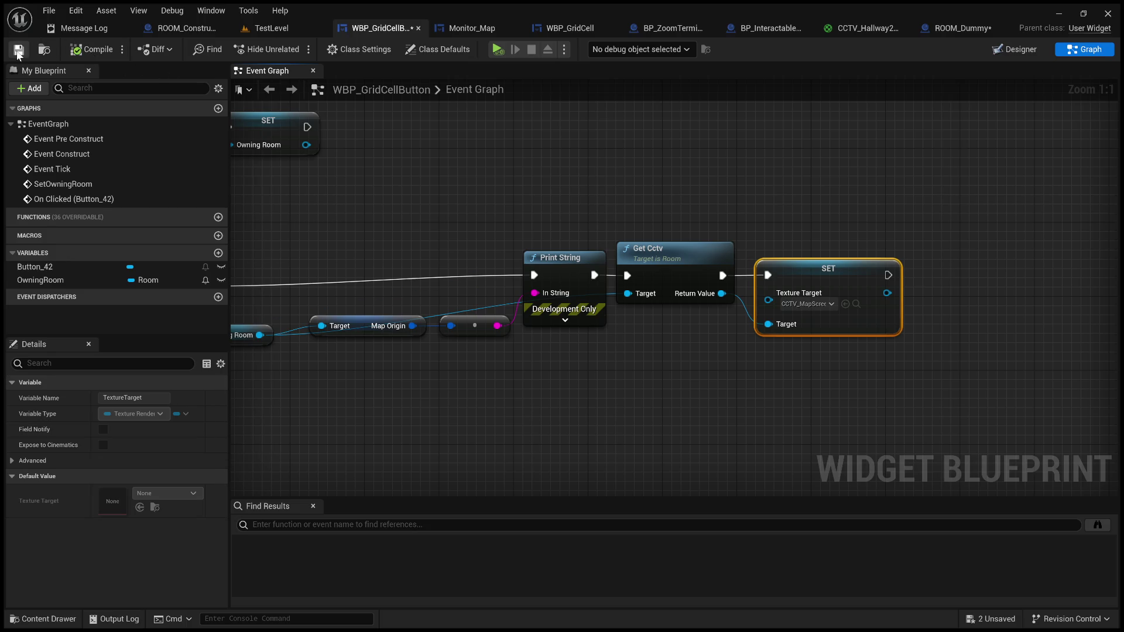
{"action": "left_click", "coordinate": [261, 32]}
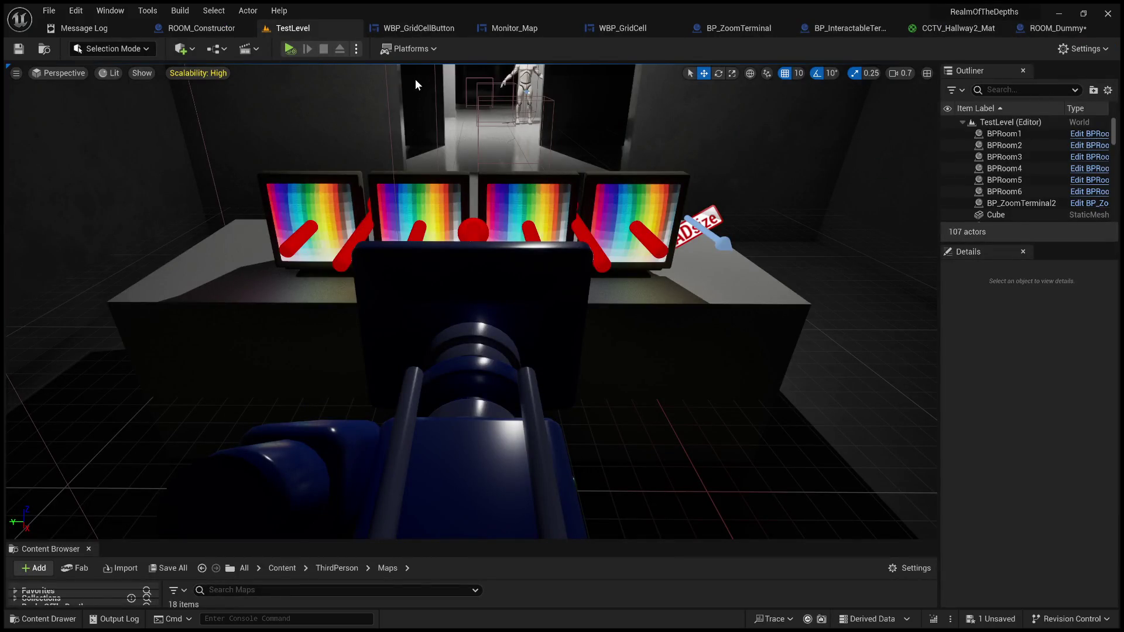
Play-test the level, switch the monitors to the MAP screen, click two grid cells, then stop
{"action": "key", "text": "alt+p"}
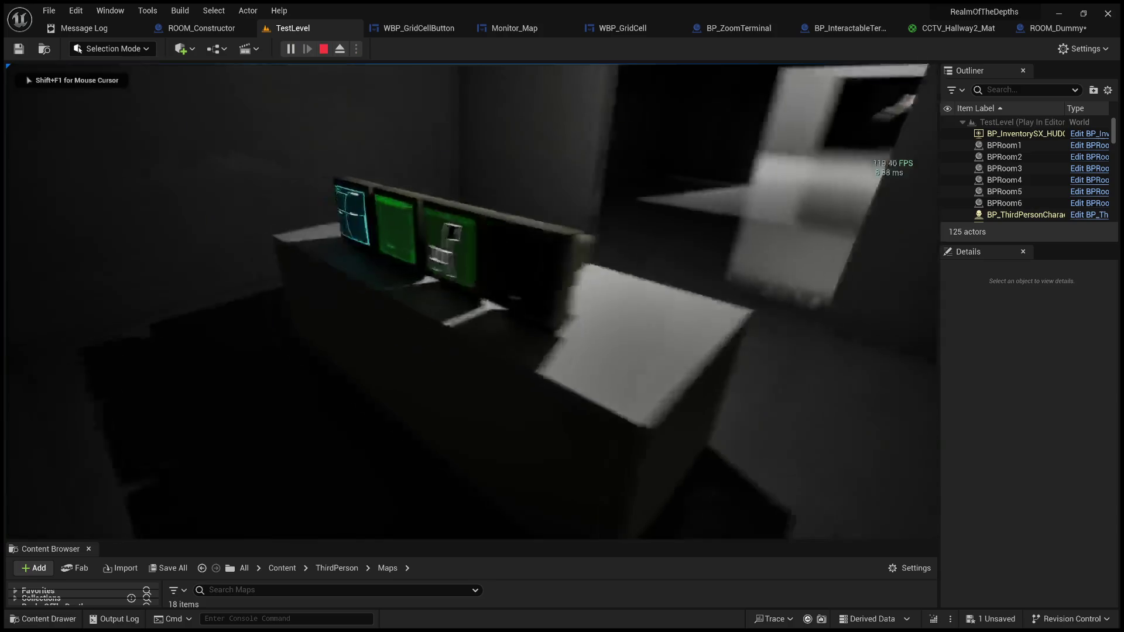
{"action": "left_click", "coordinate": [609, 90]}
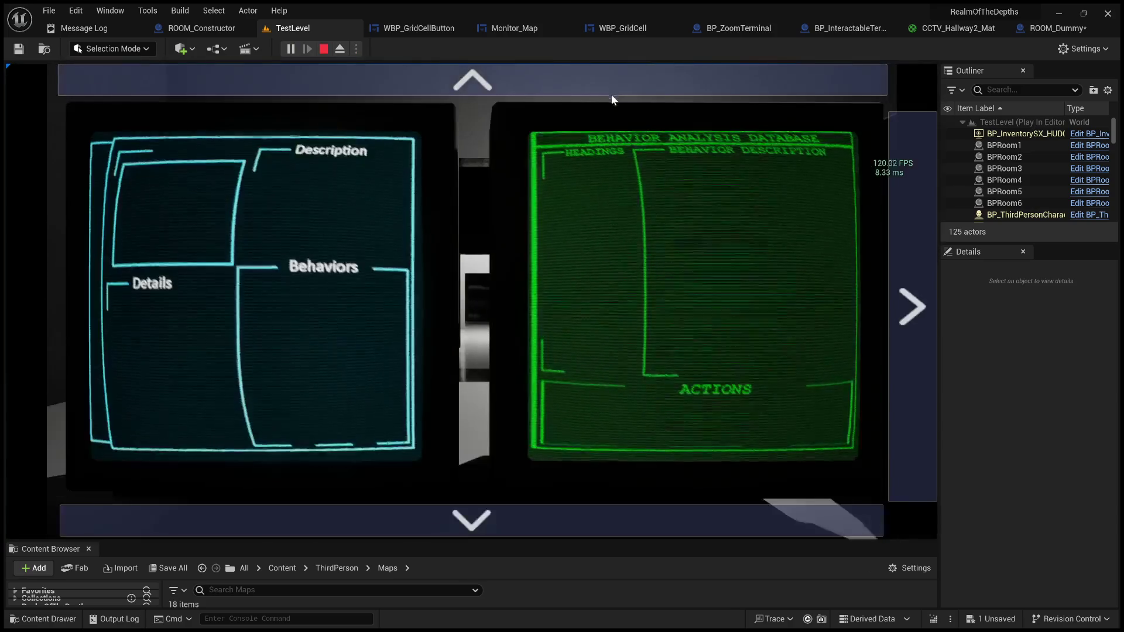
{"action": "left_click", "coordinate": [912, 254]}
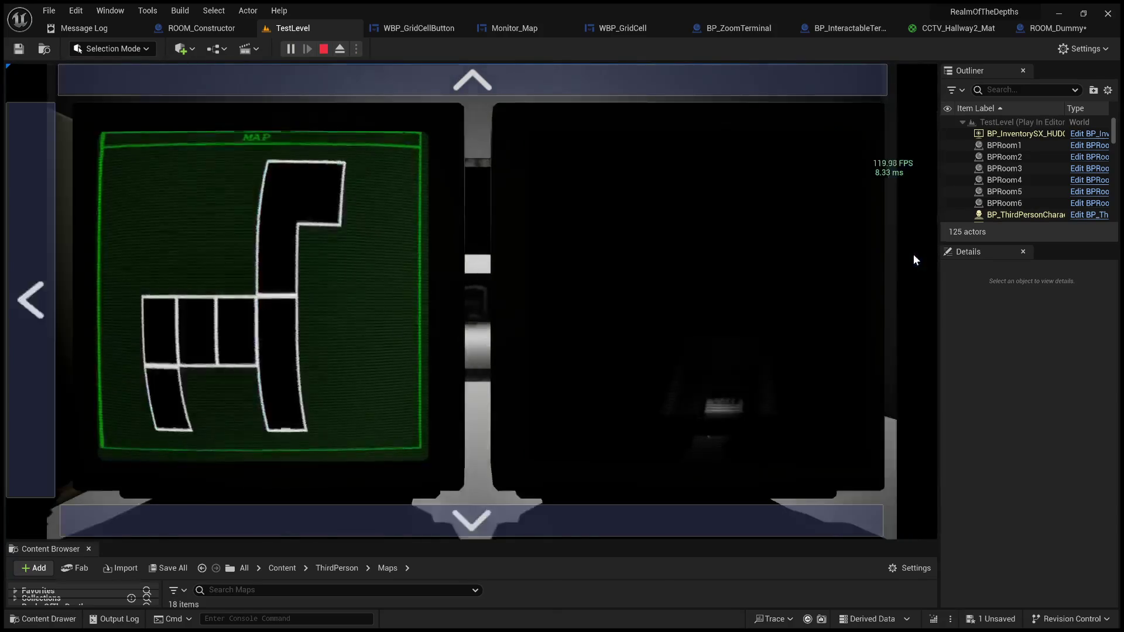
{"action": "left_click", "coordinate": [270, 312]}
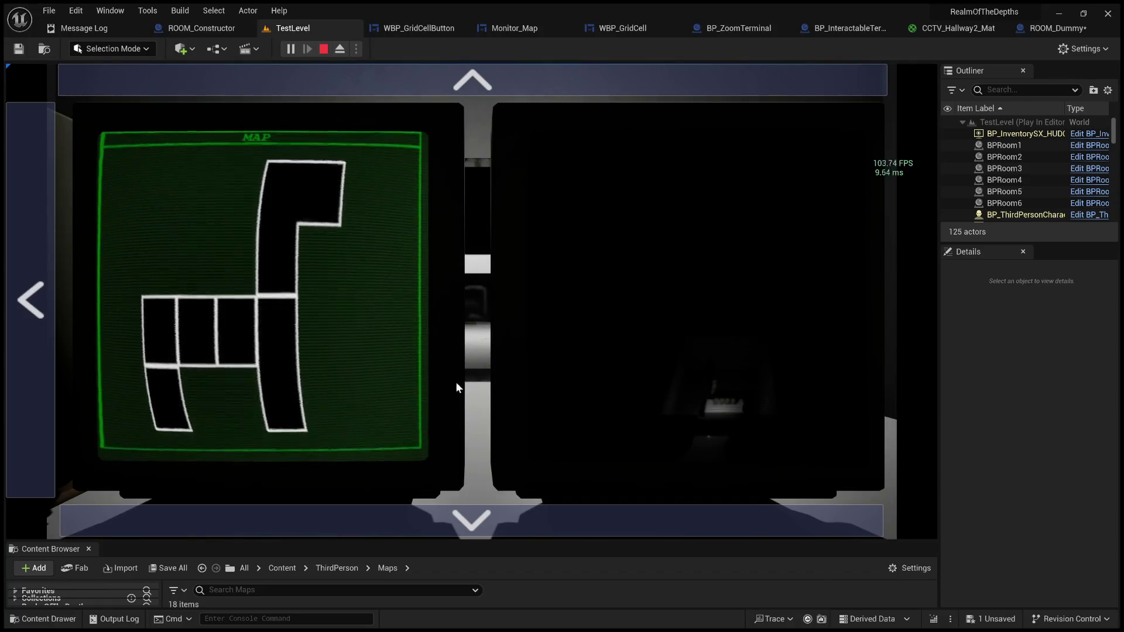
{"action": "left_click", "coordinate": [275, 253]}
{"action": "left_click", "coordinate": [323, 49]}
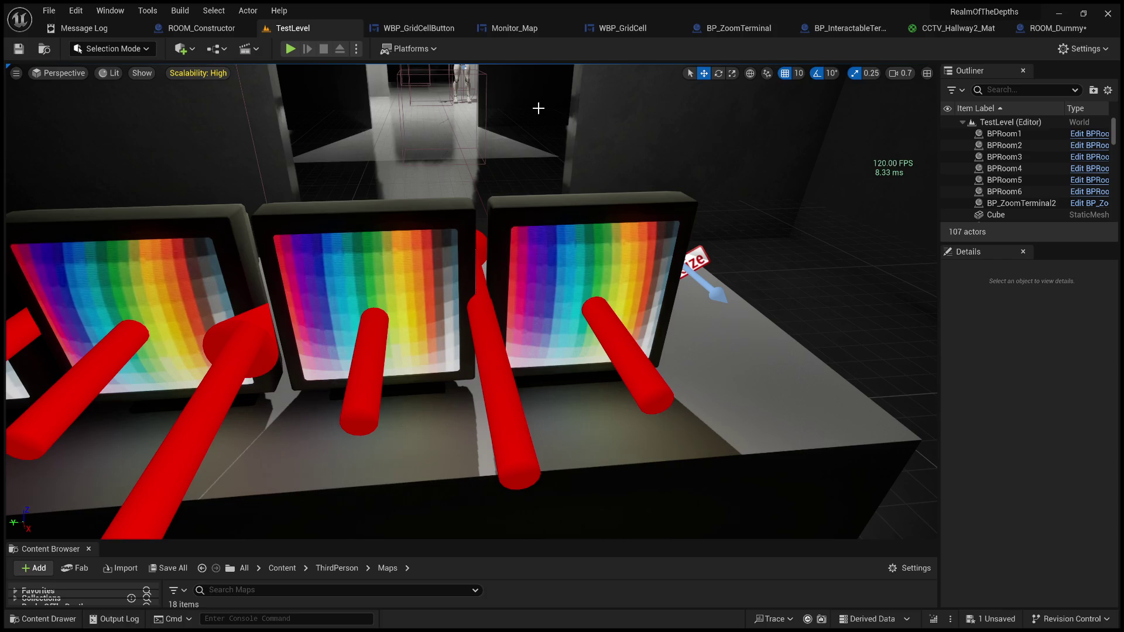
{"action": "left_click", "coordinate": [526, 30]}
Look through the WBP_GridCell, BP_ZoomTerminal and Monitor_Map tabs
{"action": "left_click", "coordinate": [591, 30]}
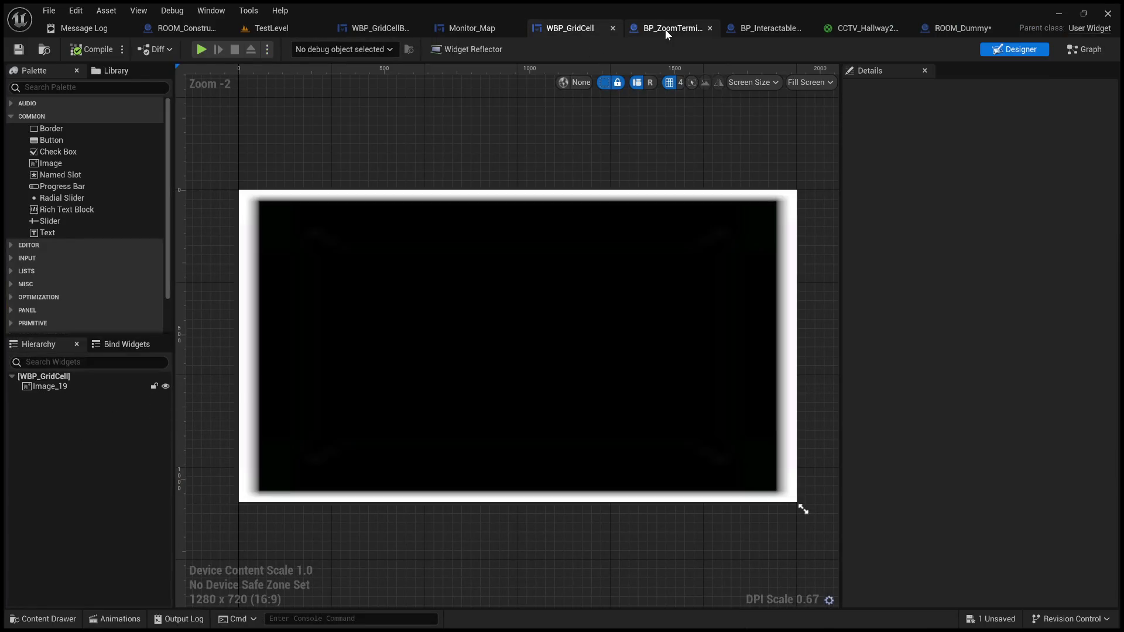
{"action": "left_click", "coordinate": [665, 29]}
{"action": "left_click", "coordinate": [560, 34]}
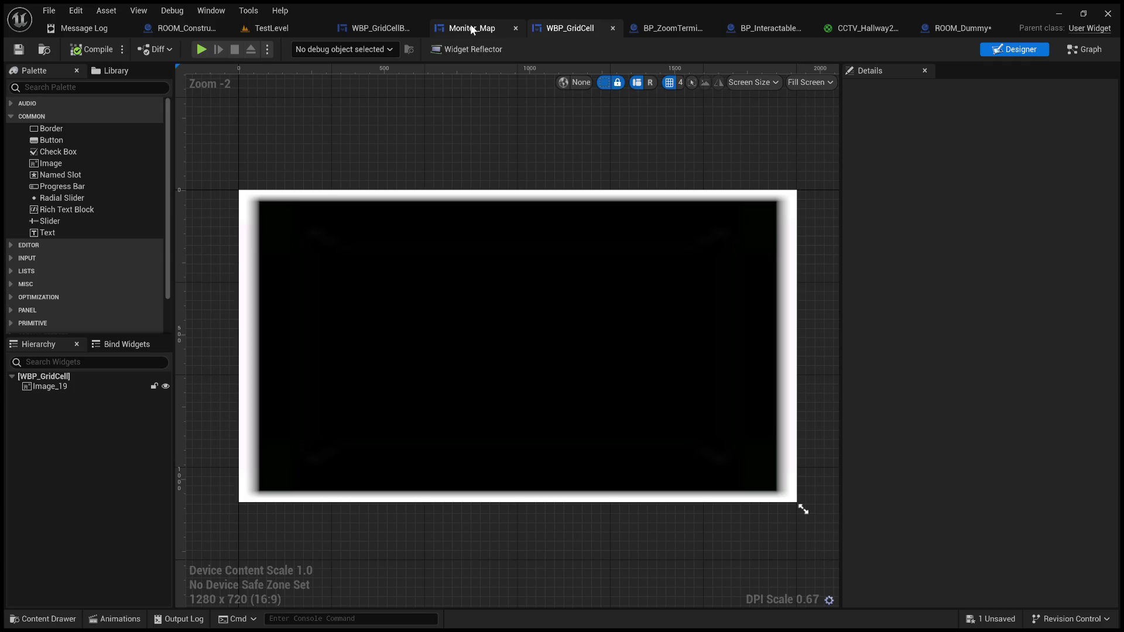
{"action": "left_click", "coordinate": [490, 32]}
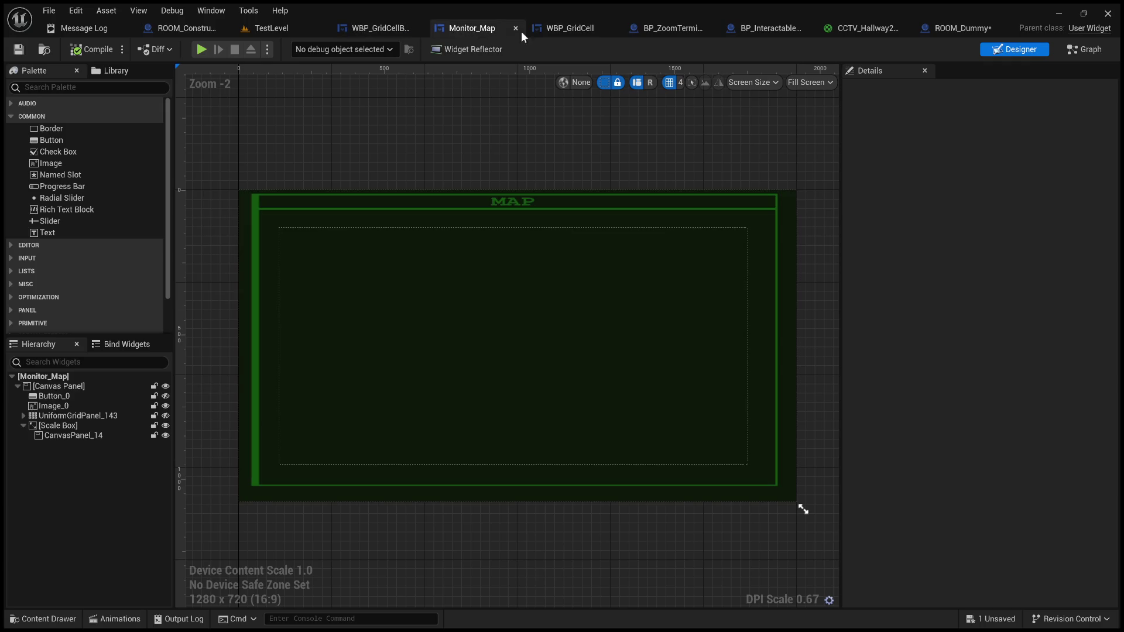
{"action": "left_click", "coordinate": [678, 30]}
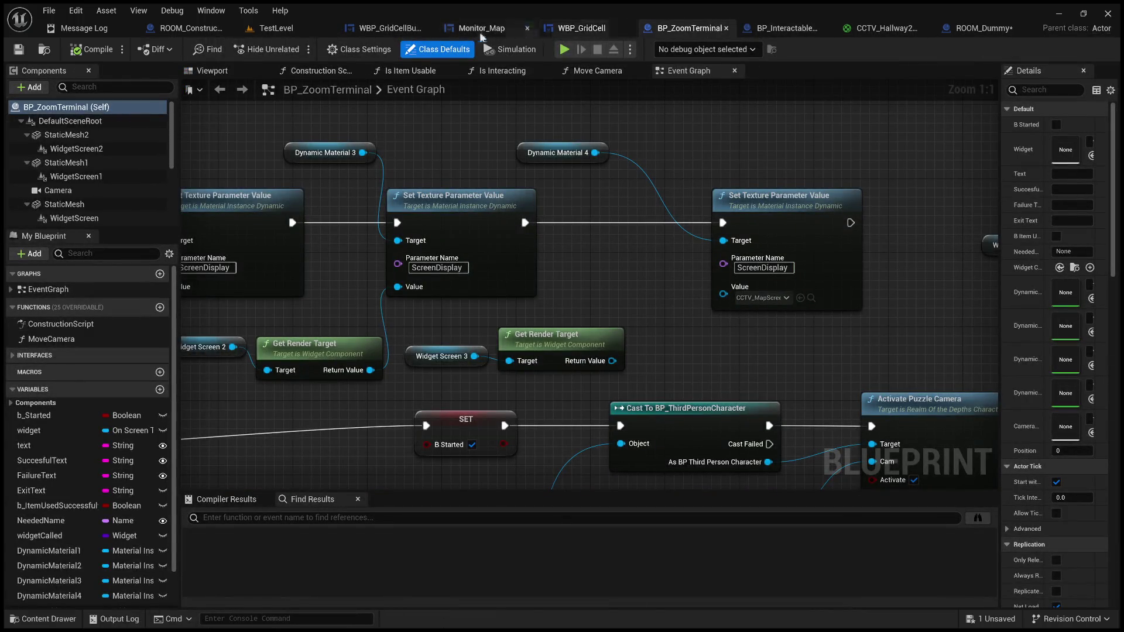
Frame WBP_GridCellButton's On Clicked chain that gets the room CCTV and sets Texture Target
{"action": "left_click", "coordinate": [392, 31]}
{"action": "mouse_move", "coordinate": [584, 217]}
{"action": "left_mouse_down"}
{"action": "mouse_move", "coordinate": [643, 244]}
{"action": "mouse_move", "coordinate": [515, 226]}
{"action": "mouse_move", "coordinate": [665, 230]}
{"action": "mouse_move", "coordinate": [597, 238]}
{"action": "mouse_move", "coordinate": [687, 256]}
{"action": "mouse_move", "coordinate": [619, 250]}
{"action": "left_mouse_up"}
{"action": "scroll", "coordinate": [515, 226], "scroll_direction": "down", "scroll_amount": 1}
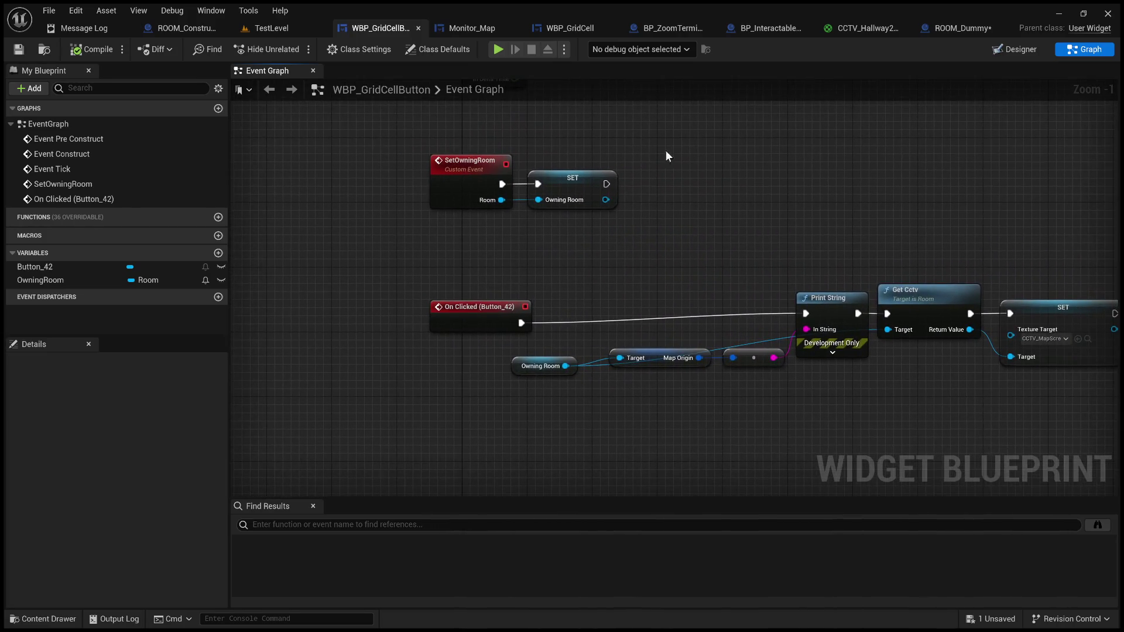
{"action": "left_click_drag", "start_coordinate": [685, 197], "coordinate": [528, 189]}
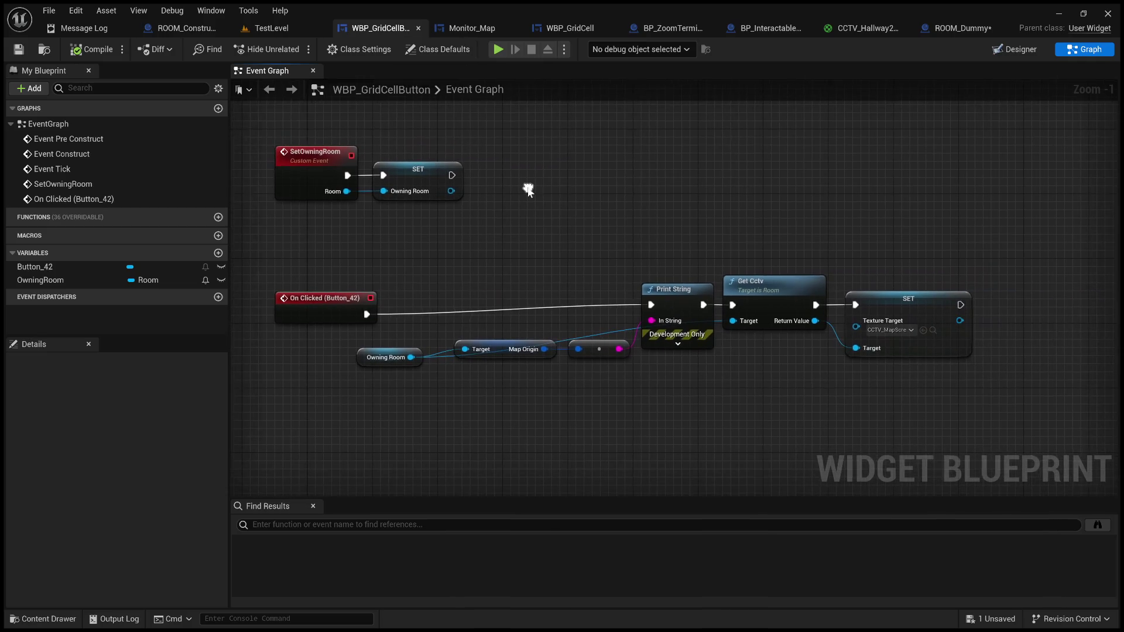
{"action": "scroll", "coordinate": [548, 255], "scroll_direction": "up", "scroll_amount": 1}
{"action": "mouse_move", "coordinate": [505, 258]}
{"action": "left_mouse_down"}
{"action": "mouse_move", "coordinate": [566, 250]}
{"action": "mouse_move", "coordinate": [553, 256]}
{"action": "mouse_move", "coordinate": [540, 231]}
{"action": "left_mouse_up"}
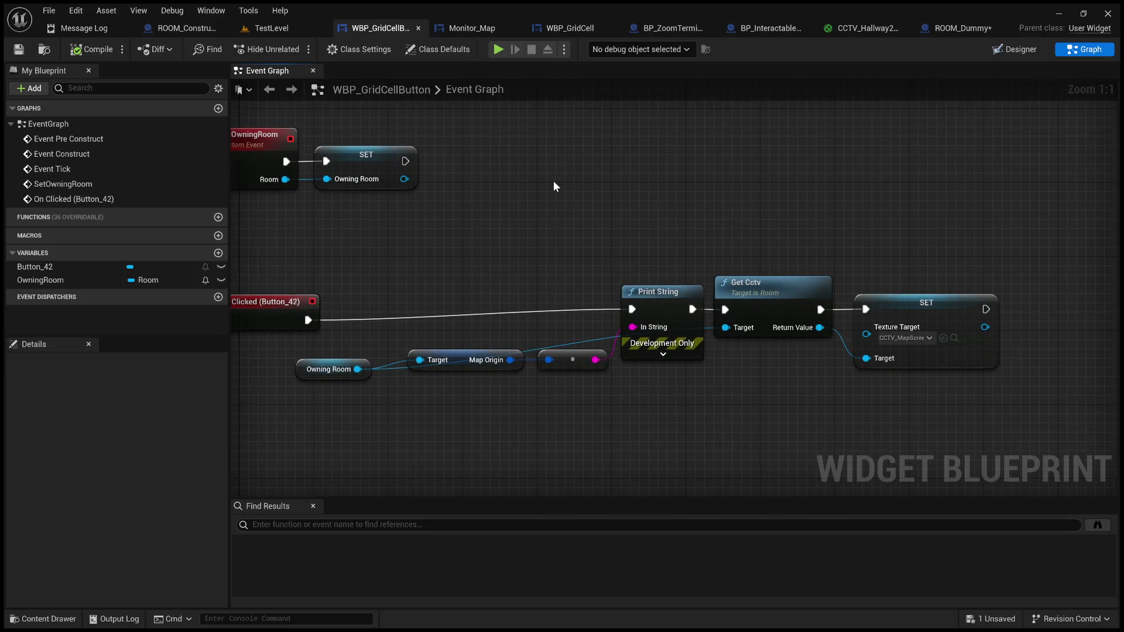
{"action": "left_click_drag", "start_coordinate": [565, 190], "coordinate": [801, 194]}
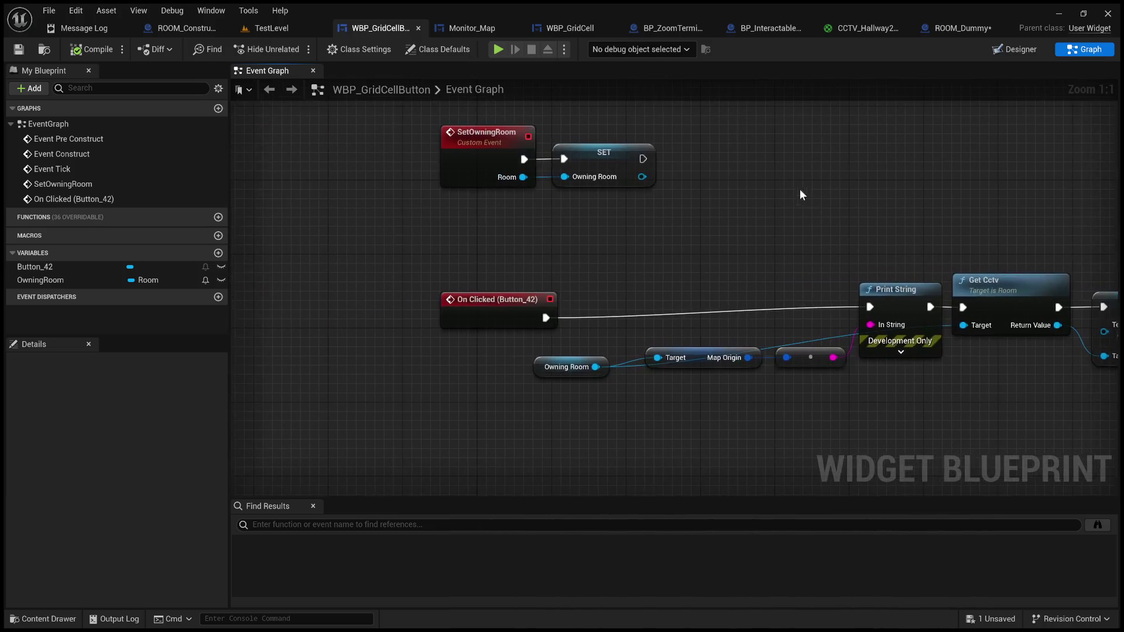
{"action": "left_click", "coordinate": [487, 33]}
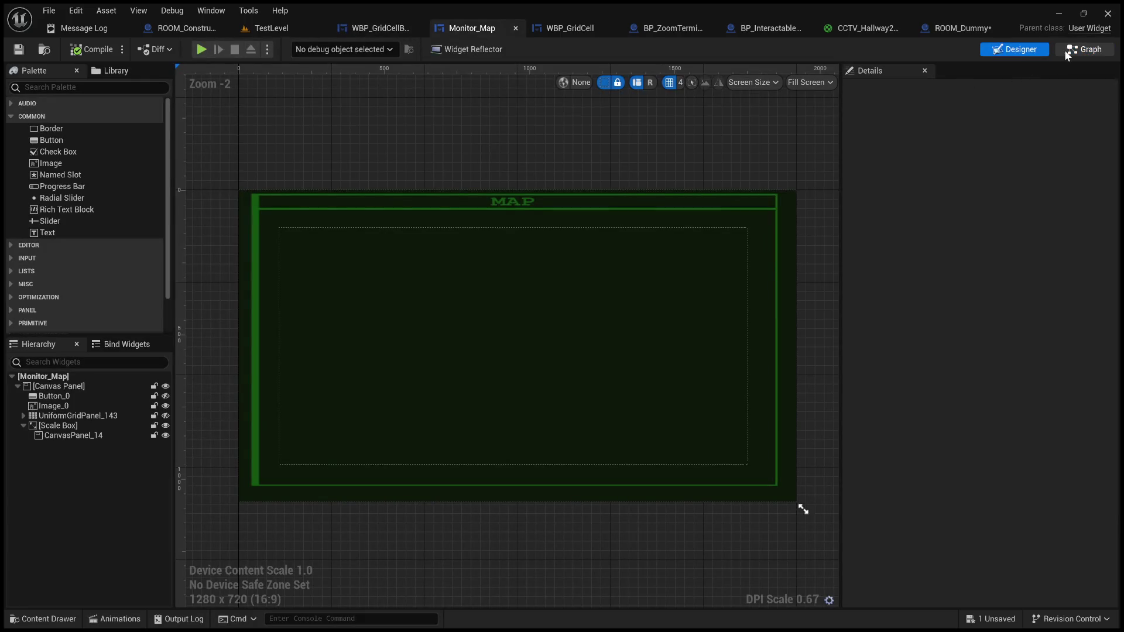
In Monitor_Map's event graph, nudge the SET T_RoomGizmo node slightly into place
{"action": "left_click", "coordinate": [1084, 50]}
{"action": "scroll", "coordinate": [551, 274], "scroll_direction": "down", "scroll_amount": 2}
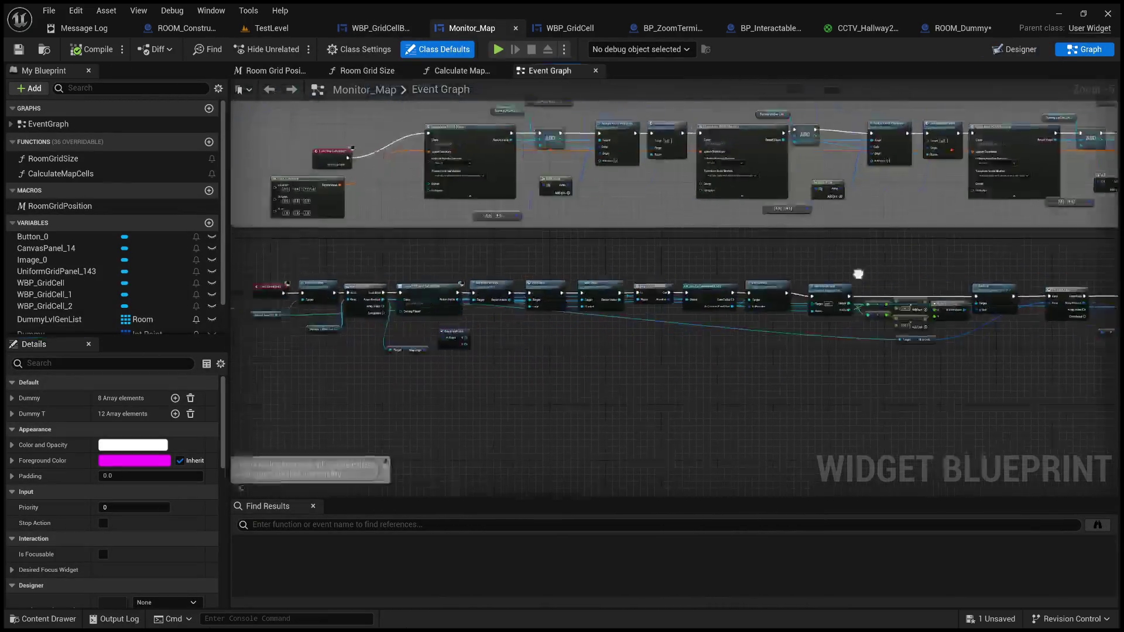
{"action": "scroll", "coordinate": [679, 263], "scroll_direction": "down", "scroll_amount": 1}
{"action": "scroll", "coordinate": [585, 311], "scroll_direction": "up", "scroll_amount": 3}
{"action": "scroll", "coordinate": [721, 270], "scroll_direction": "down", "scroll_amount": 4}
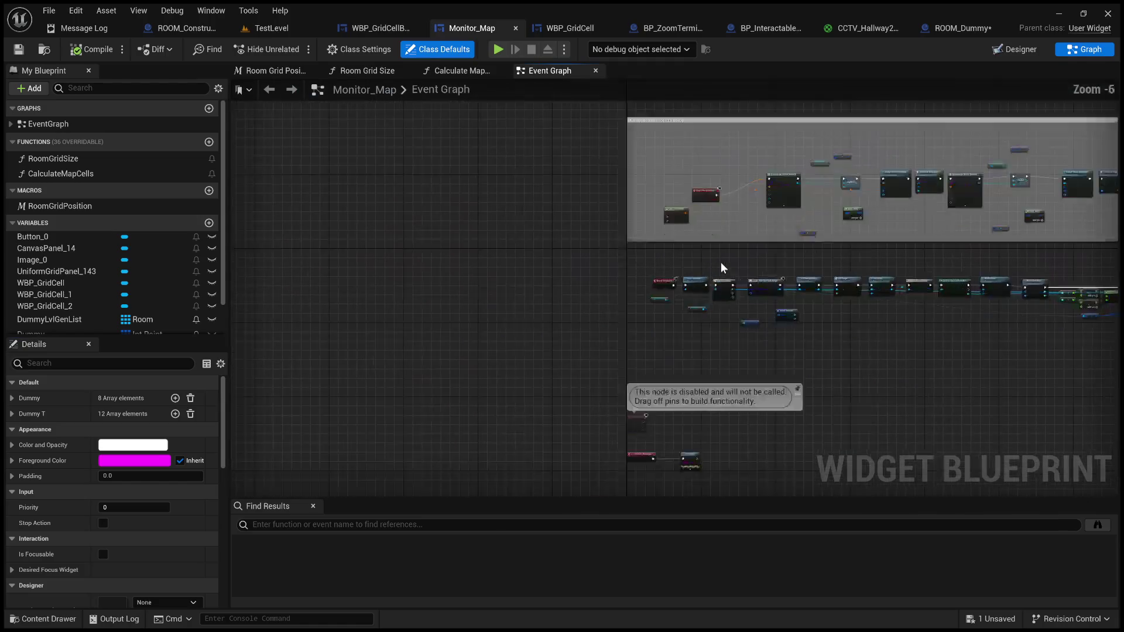
{"action": "scroll", "coordinate": [636, 400], "scroll_direction": "up", "scroll_amount": 8}
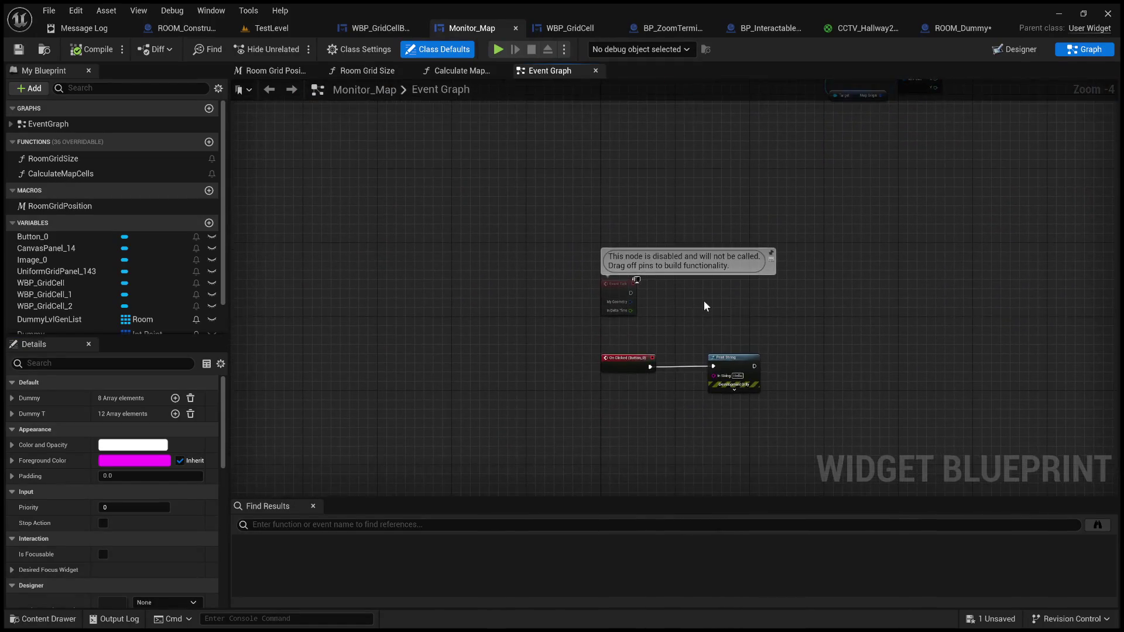
{"action": "scroll", "coordinate": [704, 304], "scroll_direction": "down", "scroll_amount": 5}
{"action": "scroll", "coordinate": [725, 231], "scroll_direction": "up", "scroll_amount": 3}
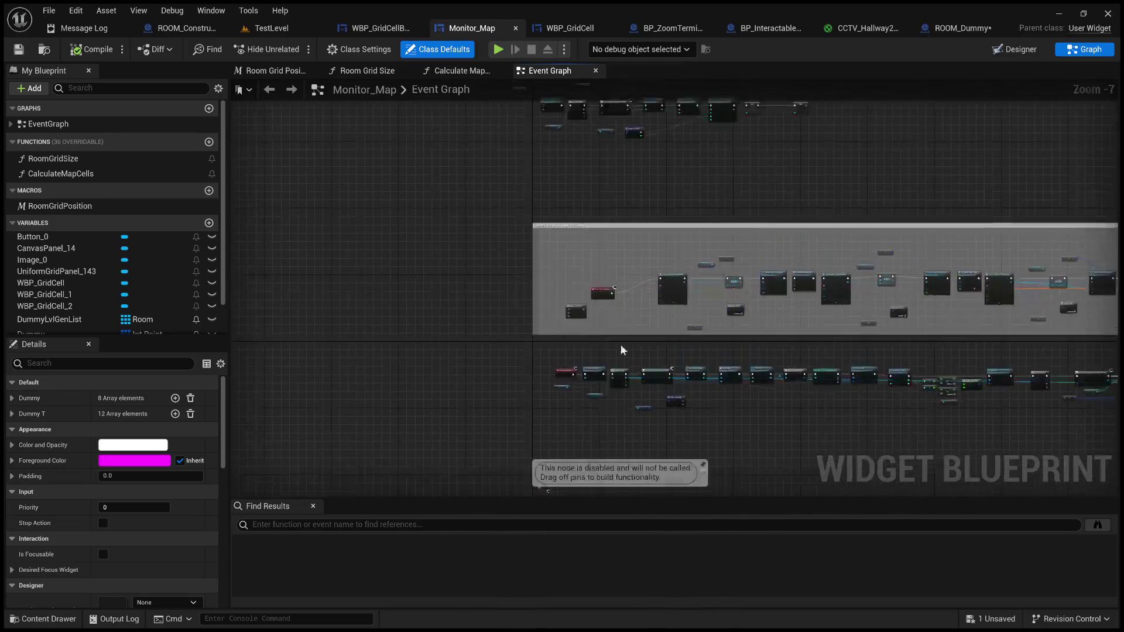
{"action": "left_click_drag", "start_coordinate": [640, 315], "coordinate": [644, 471]}
{"action": "mouse_move", "coordinate": [663, 246]}
{"action": "left_mouse_down"}
{"action": "mouse_move", "coordinate": [652, 423]}
{"action": "mouse_move", "coordinate": [652, 394]}
{"action": "left_mouse_up"}
{"action": "mouse_move", "coordinate": [725, 427]}
{"action": "left_mouse_down"}
{"action": "mouse_move", "coordinate": [779, 401]}
{"action": "mouse_move", "coordinate": [653, 365]}
{"action": "mouse_move", "coordinate": [572, 314]}
{"action": "mouse_move", "coordinate": [231, 269]}
{"action": "mouse_move", "coordinate": [300, 234]}
{"action": "mouse_move", "coordinate": [326, 108]}
{"action": "left_mouse_up"}
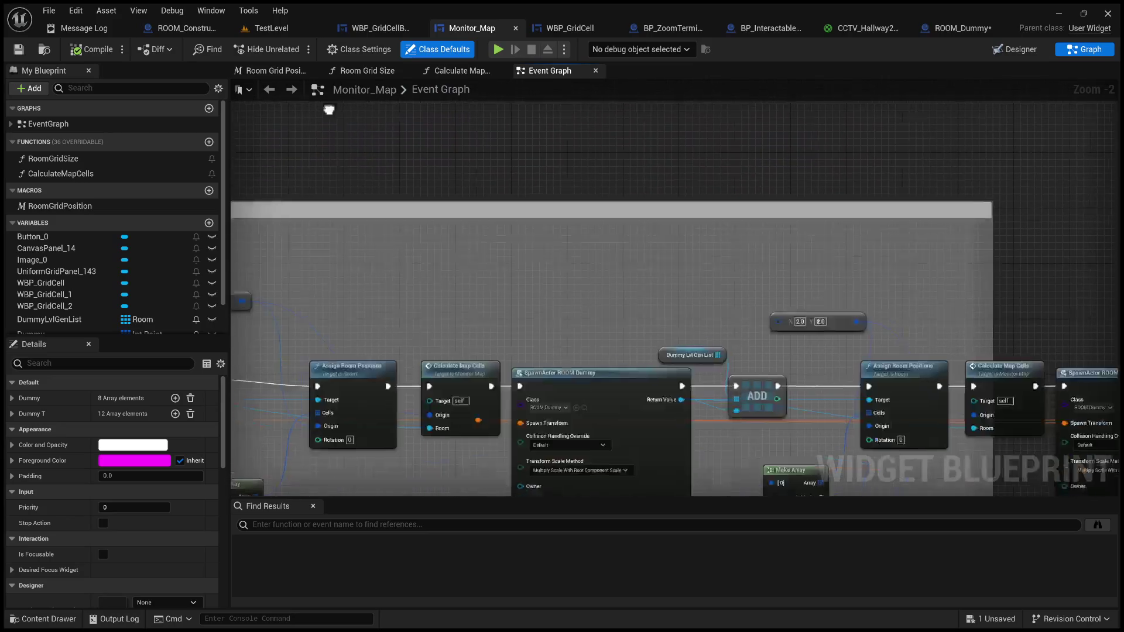
{"action": "scroll", "coordinate": [523, 211], "scroll_direction": "down", "scroll_amount": 2}
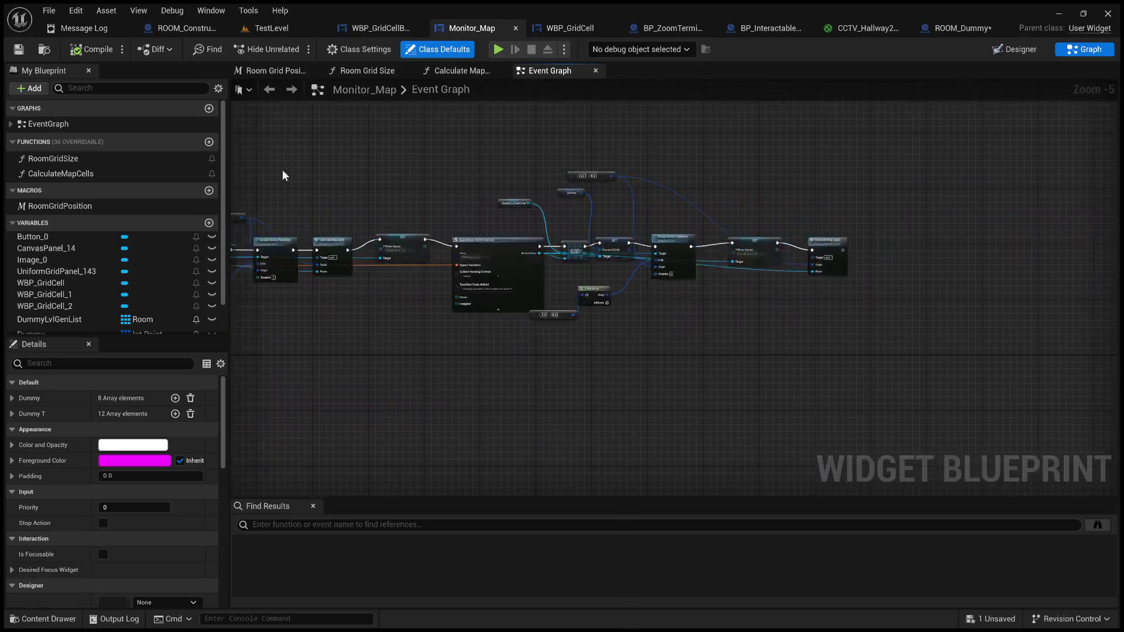
{"action": "mouse_move", "coordinate": [688, 219]}
{"action": "left_mouse_down"}
{"action": "mouse_move", "coordinate": [673, 230]}
{"action": "mouse_move", "coordinate": [682, 216]}
{"action": "left_mouse_up"}
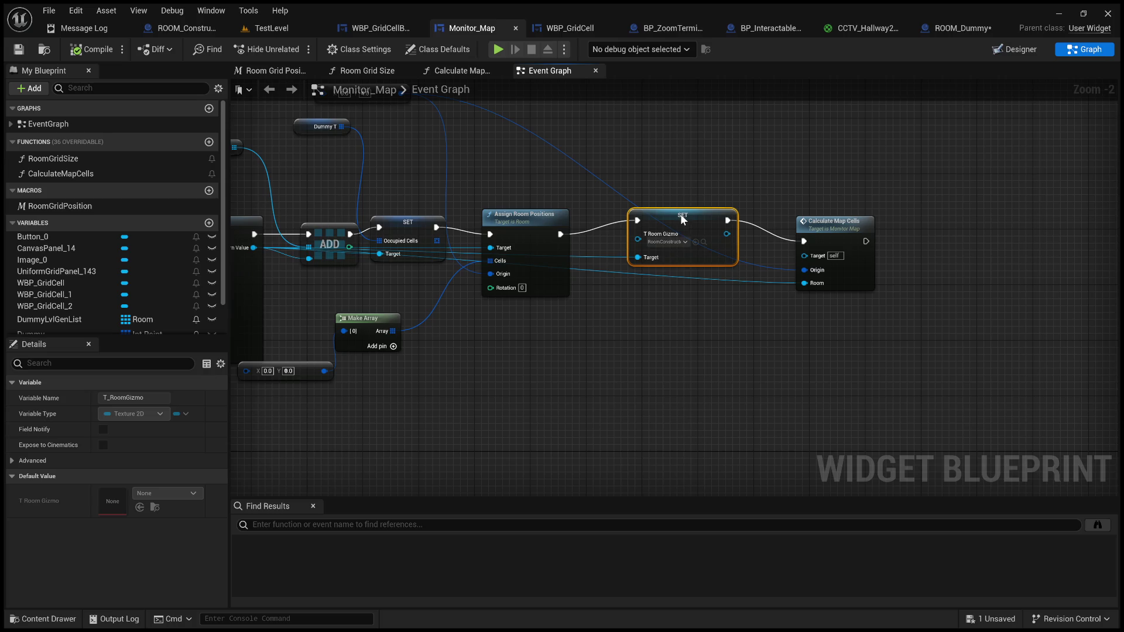
{"action": "left_click", "coordinate": [554, 186]}
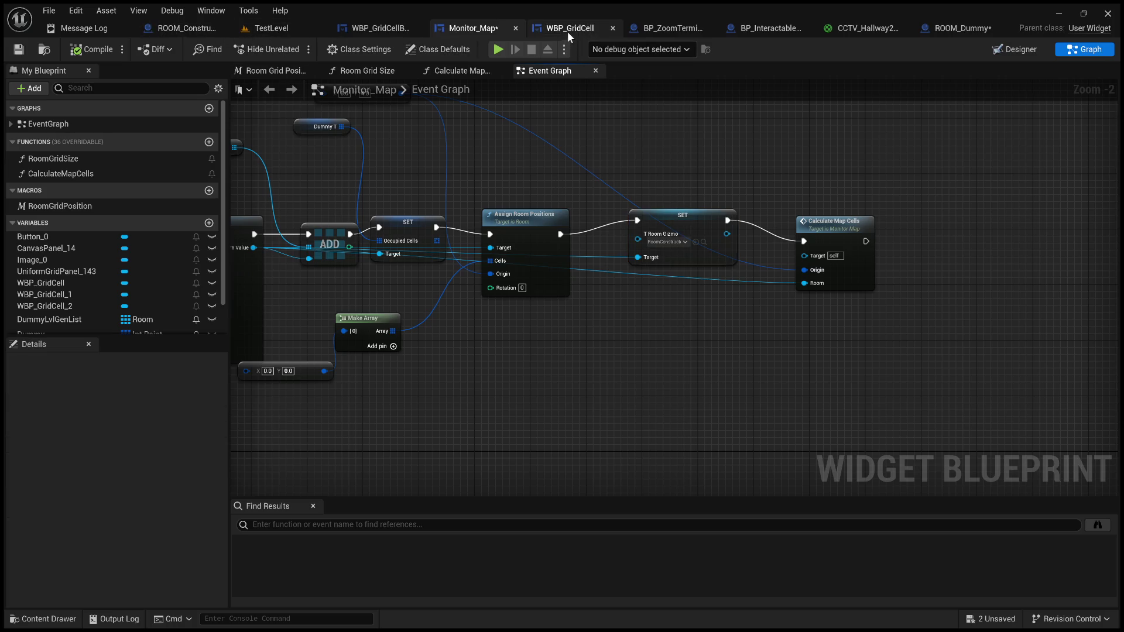
Bring the WBP_GridCellButton event graph back to the front, passing the BP_ZoomTerminal tab
{"action": "left_click", "coordinate": [585, 32]}
{"action": "left_click", "coordinate": [656, 32]}
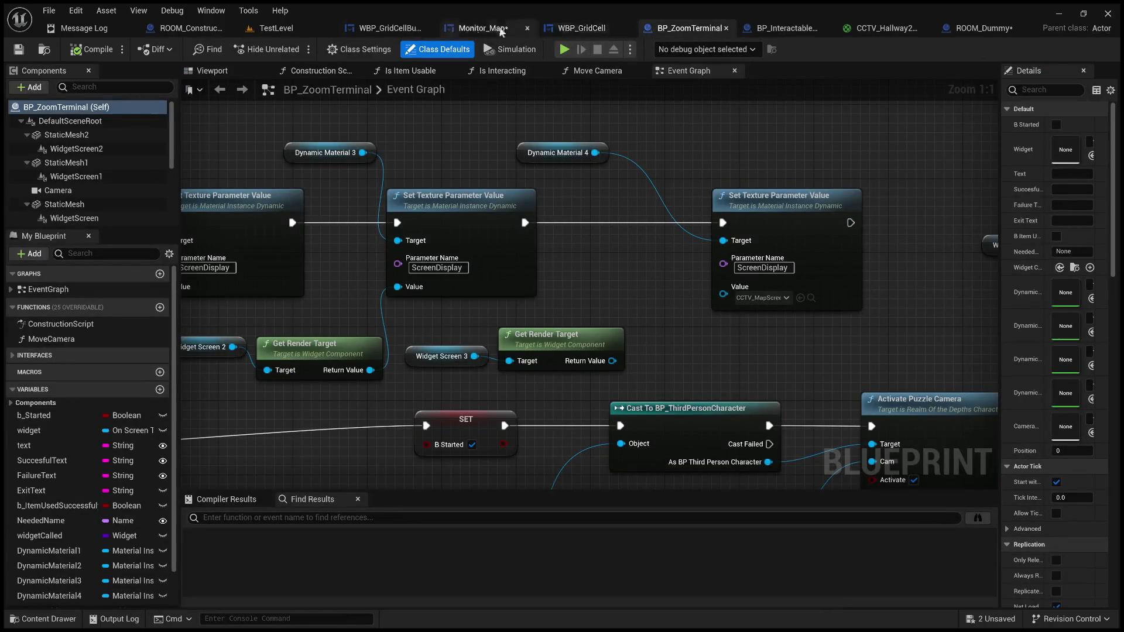
{"action": "left_click", "coordinate": [392, 30]}
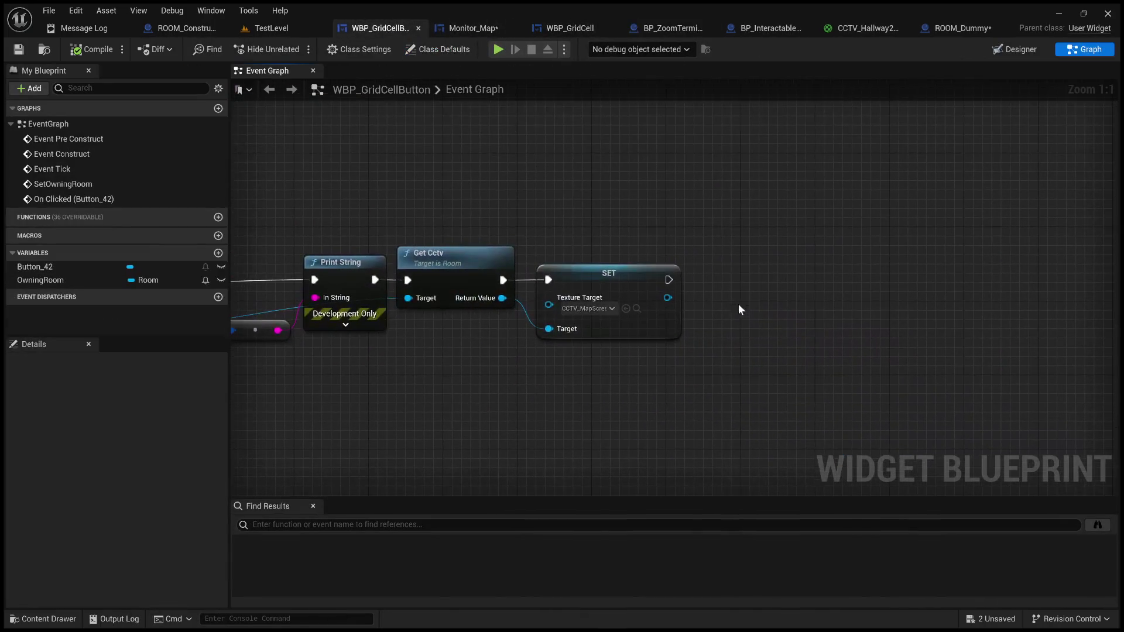
Add a Get All Actors Of Class node after SET with its class set to Room
{"action": "left_click_drag", "start_coordinate": [669, 279], "coordinate": [777, 267]}
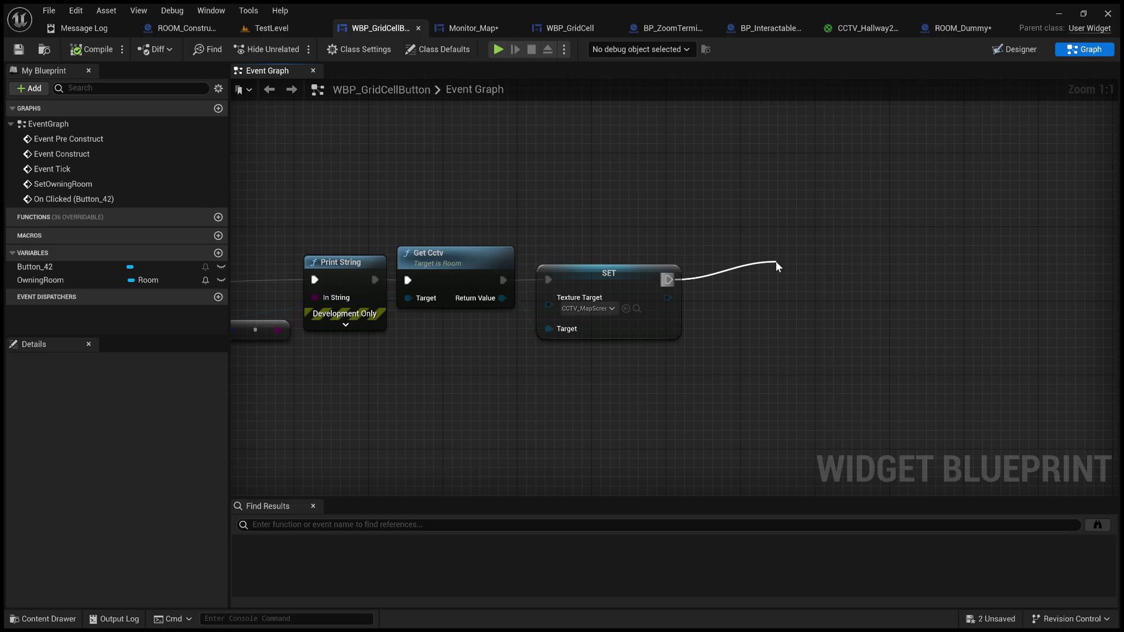
{"action": "left_click_drag", "start_coordinate": [775, 261], "coordinate": [776, 262]}
{"action": "left_click", "coordinate": [891, 343]}
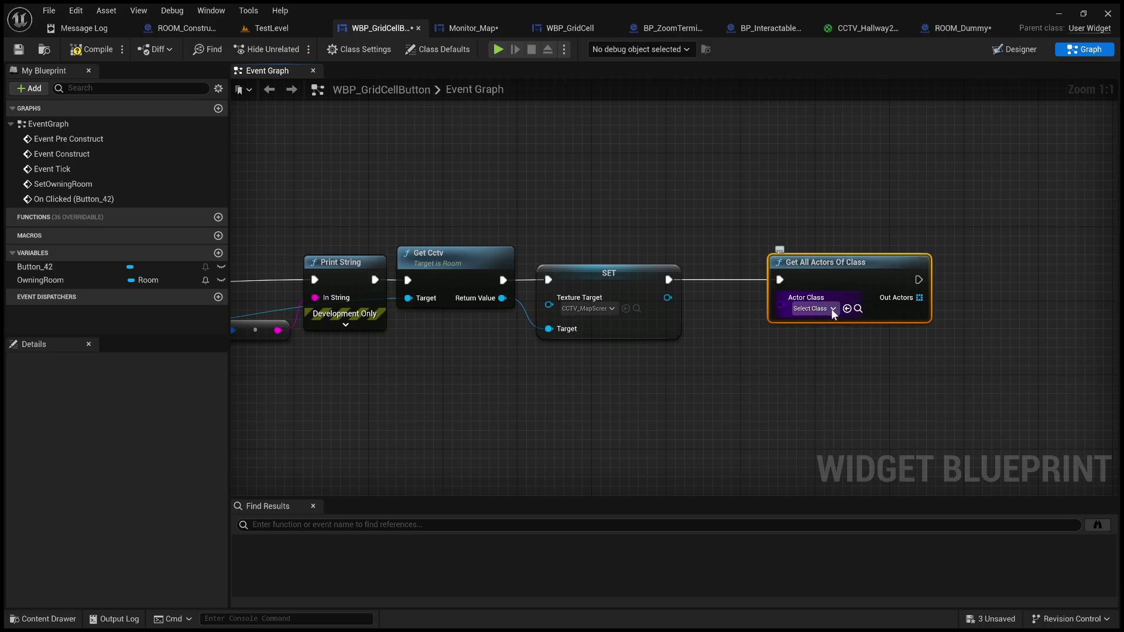
{"action": "left_click", "coordinate": [867, 387]}
Loop over Out Actors with For Each Loop, calling Get Cctv on each Array Element
{"action": "left_click_drag", "start_coordinate": [901, 298], "coordinate": [957, 306]}
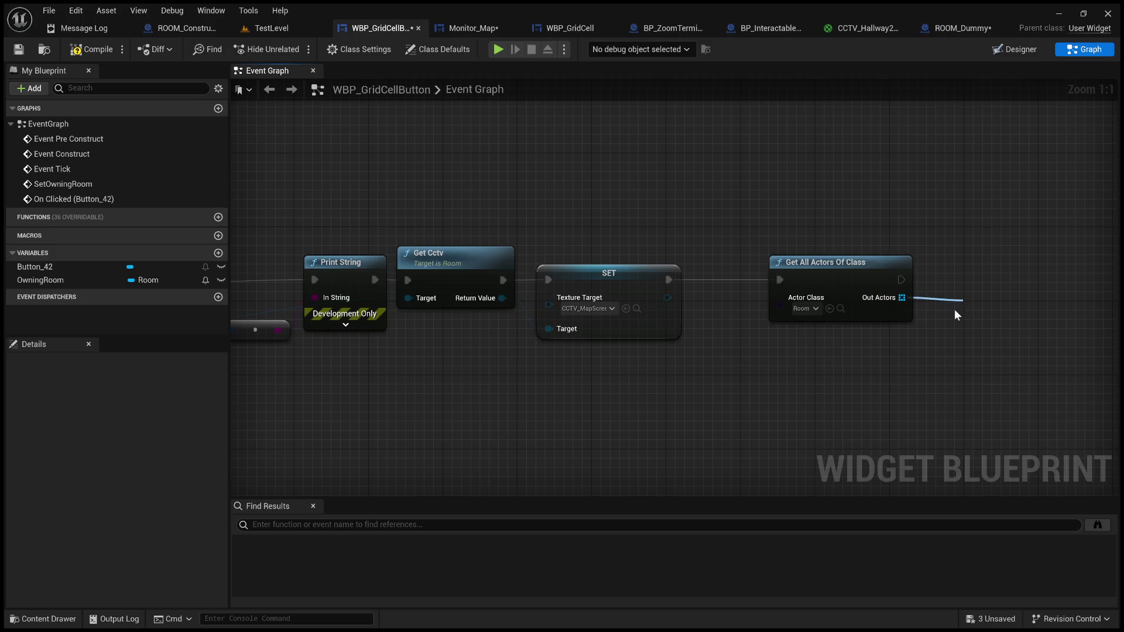
{"action": "left_click_drag", "start_coordinate": [747, 303], "coordinate": [722, 273]}
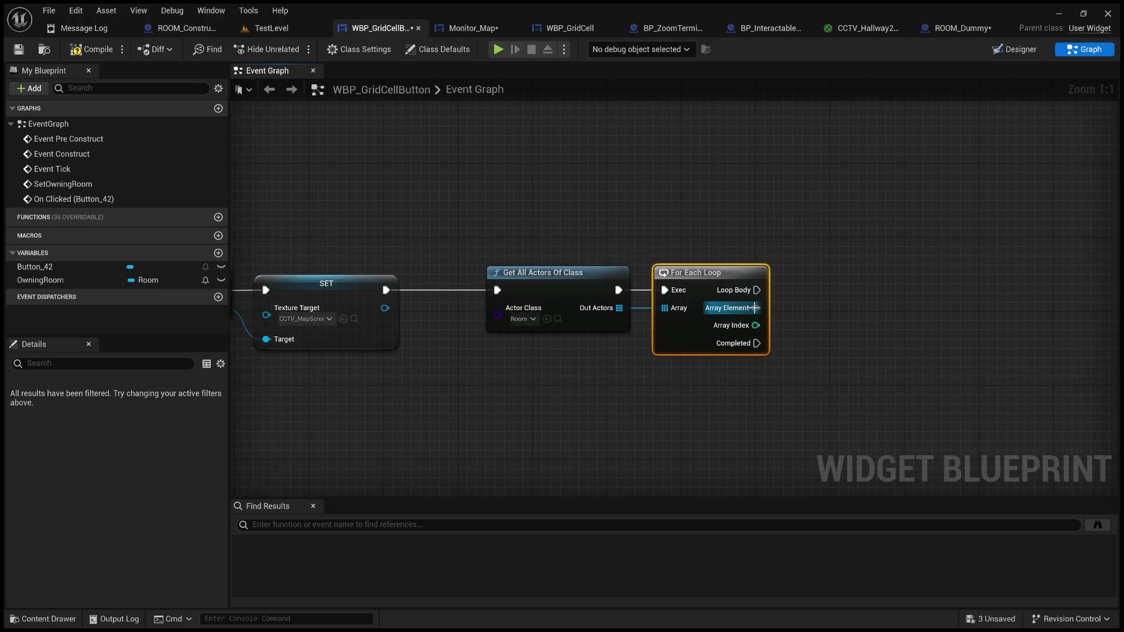
{"action": "left_click_drag", "start_coordinate": [756, 308], "coordinate": [910, 308]}
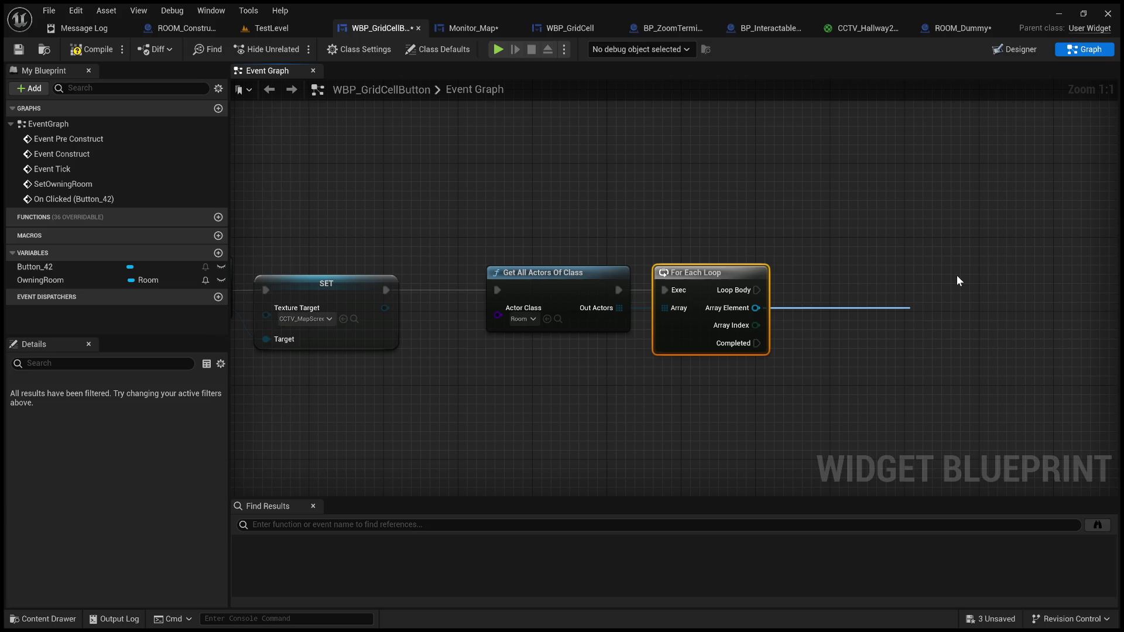
{"action": "left_click", "coordinate": [939, 473]}
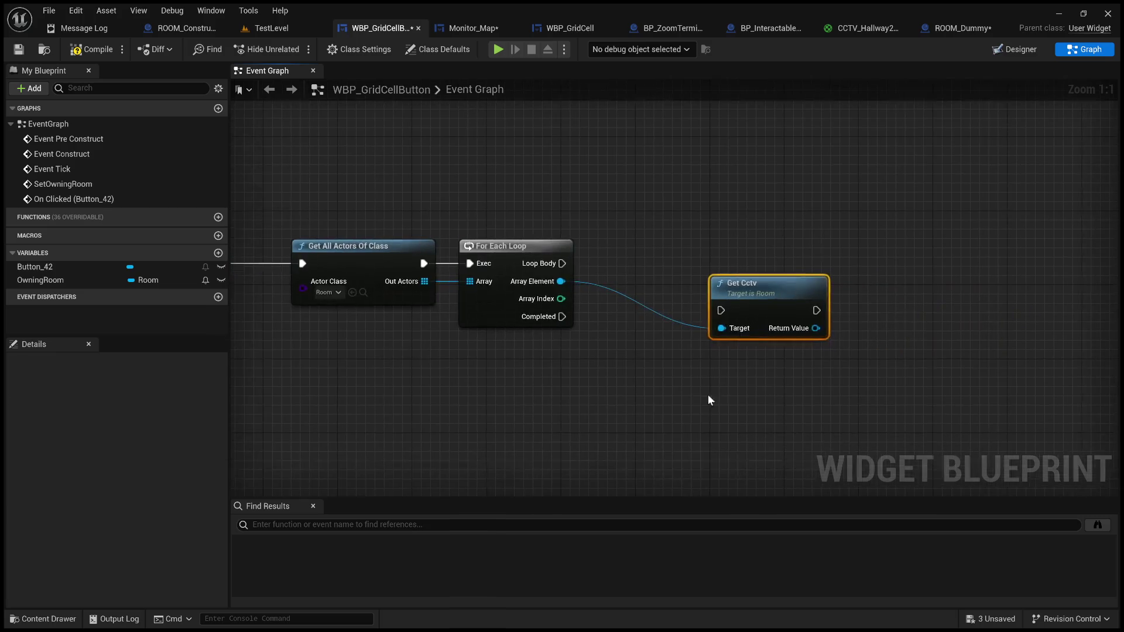
{"action": "mouse_move", "coordinate": [562, 263]}
{"action": "left_mouse_down"}
{"action": "mouse_move", "coordinate": [724, 311]}
{"action": "mouse_move", "coordinate": [649, 267]}
{"action": "mouse_move", "coordinate": [640, 246]}
{"action": "left_mouse_up"}
{"action": "left_click_drag", "start_coordinate": [704, 282], "coordinate": [799, 273]}
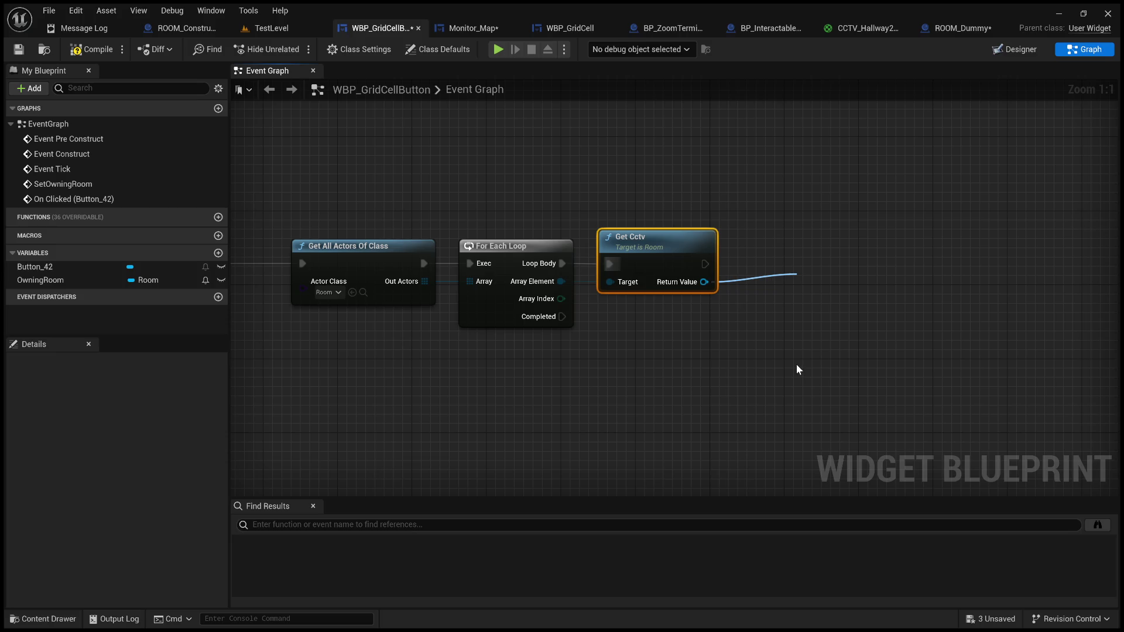
{"action": "left_click_drag", "start_coordinate": [650, 391], "coordinate": [917, 397]}
Copy the SET Texture Target node and paste the copy beside Get Cctv
{"action": "left_click", "coordinate": [528, 280]}
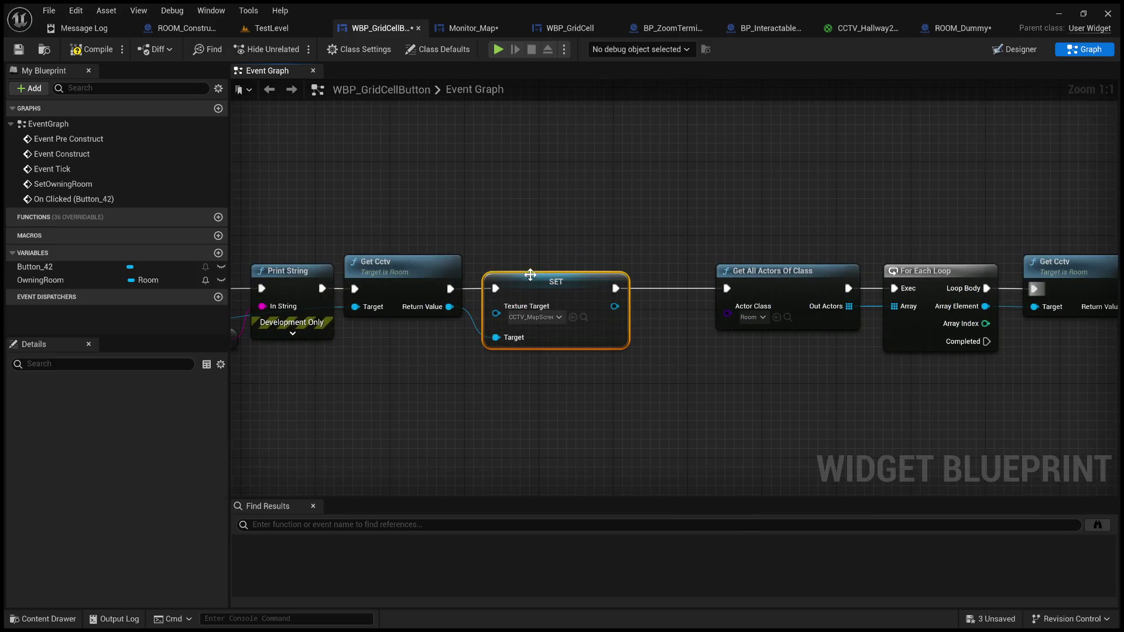
{"action": "key", "text": "ctrl+c"}
{"action": "left_click_drag", "start_coordinate": [746, 267], "coordinate": [391, 267]}
{"action": "key", "text": "ctrl+v"}
{"action": "left_click_drag", "start_coordinate": [983, 304], "coordinate": [829, 274]}
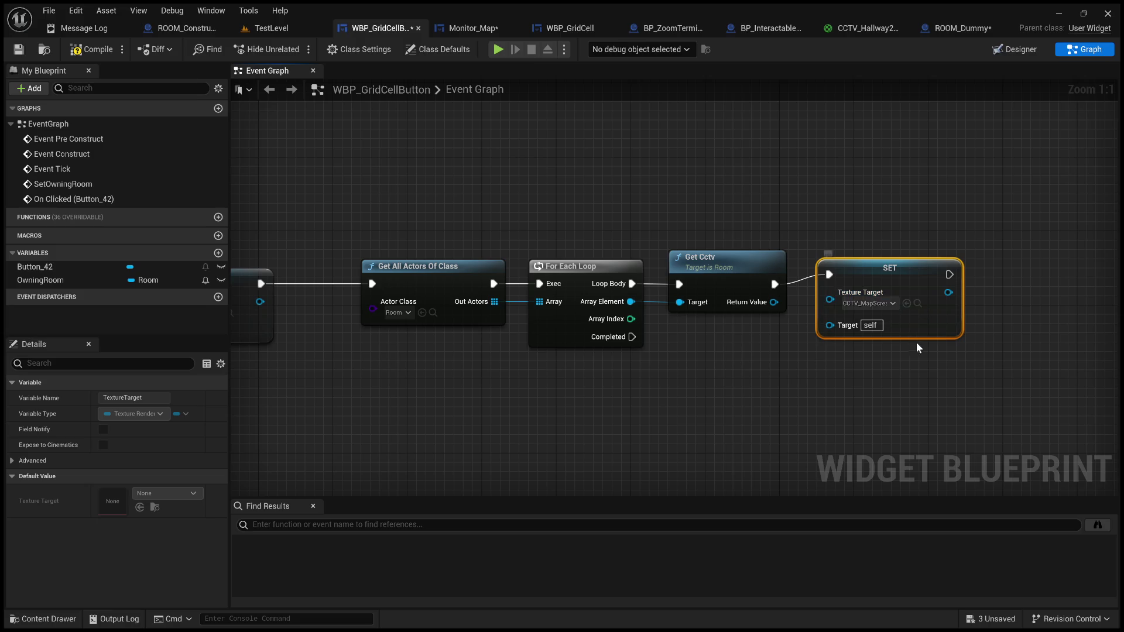
{"action": "left_click_drag", "start_coordinate": [885, 284], "coordinate": [875, 287]}
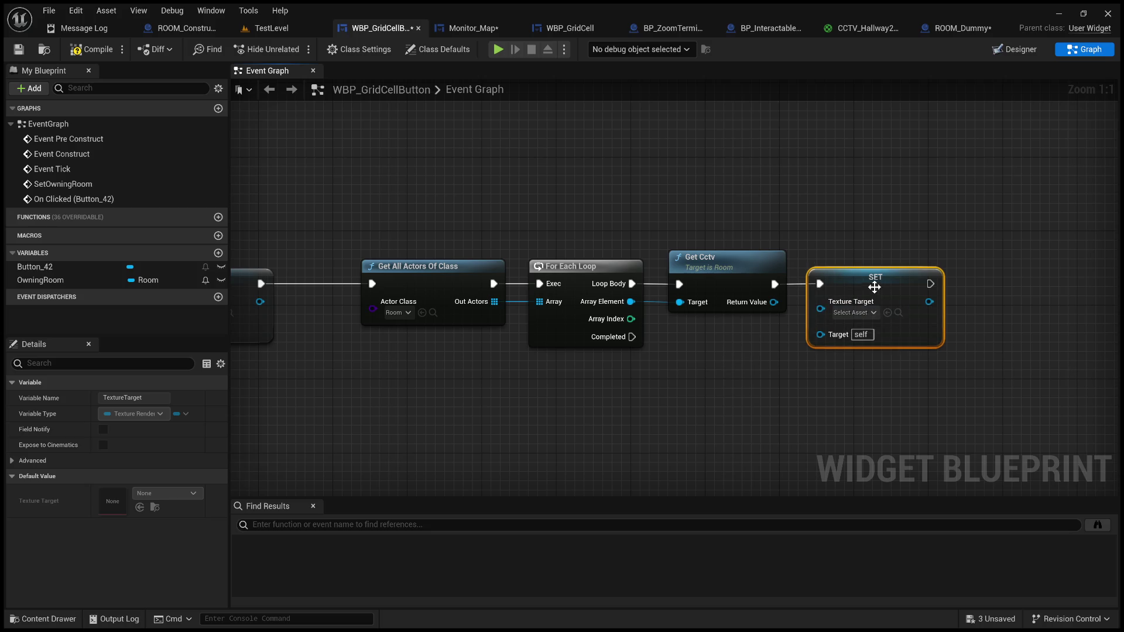
Break the SET-to-Get All Actors exec link and move the four Room loop nodes below On Clicked
{"action": "left_click_drag", "start_coordinate": [565, 415], "coordinate": [868, 406]}
{"action": "scroll", "coordinate": [764, 360], "scroll_direction": "down", "scroll_amount": 3}
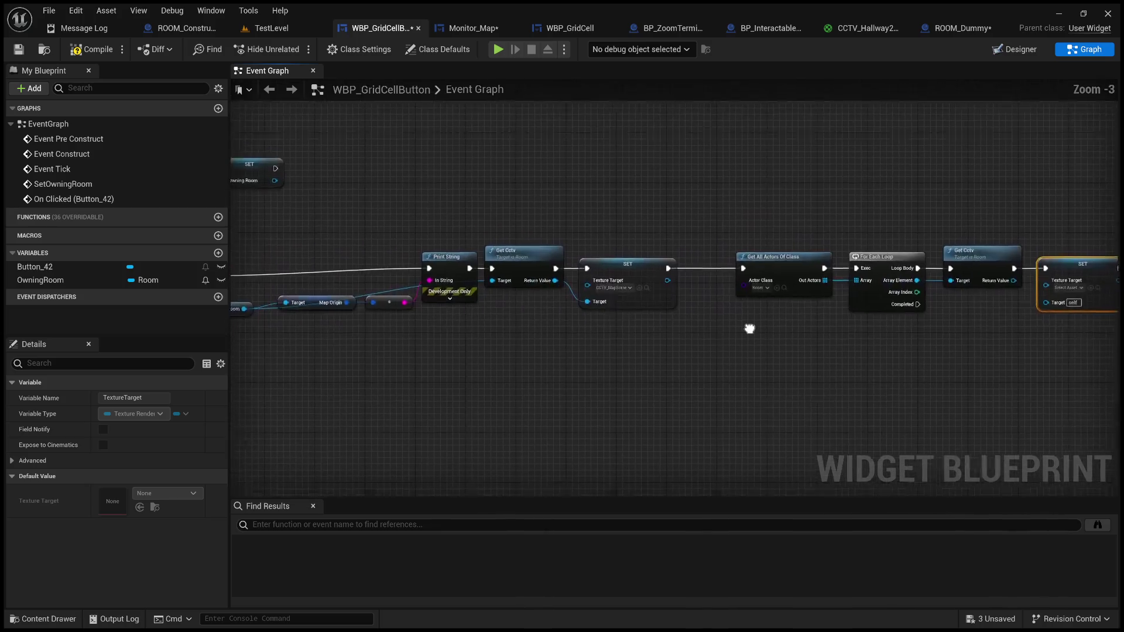
{"action": "double_click", "coordinate": [697, 291]}
{"action": "key", "text": "Delete"}
{"action": "mouse_move", "coordinate": [822, 391]}
{"action": "left_mouse_down"}
{"action": "mouse_move", "coordinate": [1009, 396]}
{"action": "mouse_move", "coordinate": [698, 242]}
{"action": "mouse_move", "coordinate": [647, 231]}
{"action": "left_mouse_up"}
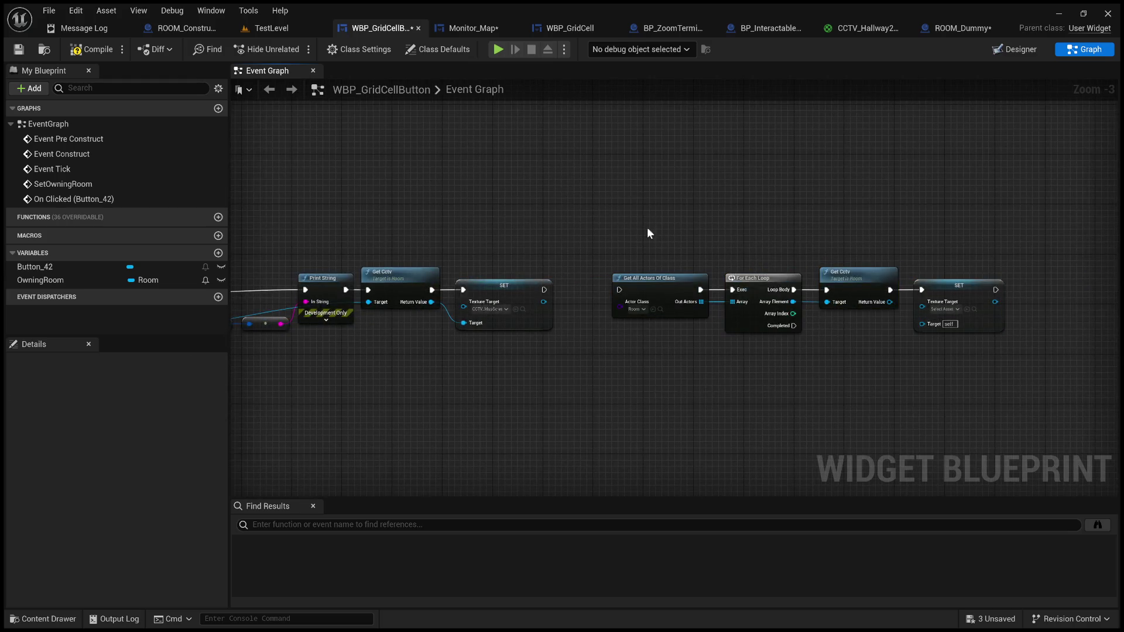
{"action": "mouse_move", "coordinate": [667, 280]}
{"action": "left_mouse_down"}
{"action": "mouse_move", "coordinate": [308, 370]}
{"action": "mouse_move", "coordinate": [557, 398]}
{"action": "mouse_move", "coordinate": [811, 396]}
{"action": "left_mouse_up"}
Shift the Print String chain right and raise the loop chain level with On Clicked
{"action": "mouse_move", "coordinate": [901, 394]}
{"action": "left_mouse_down"}
{"action": "mouse_move", "coordinate": [430, 317]}
{"action": "mouse_move", "coordinate": [749, 354]}
{"action": "mouse_move", "coordinate": [480, 304]}
{"action": "mouse_move", "coordinate": [409, 262]}
{"action": "left_mouse_up"}
{"action": "left_click_drag", "start_coordinate": [634, 312], "coordinate": [904, 317]}
{"action": "mouse_move", "coordinate": [287, 378]}
{"action": "left_mouse_down"}
{"action": "mouse_move", "coordinate": [527, 457]}
{"action": "mouse_move", "coordinate": [685, 491]}
{"action": "left_mouse_up"}
{"action": "left_click_drag", "start_coordinate": [319, 428], "coordinate": [505, 265]}
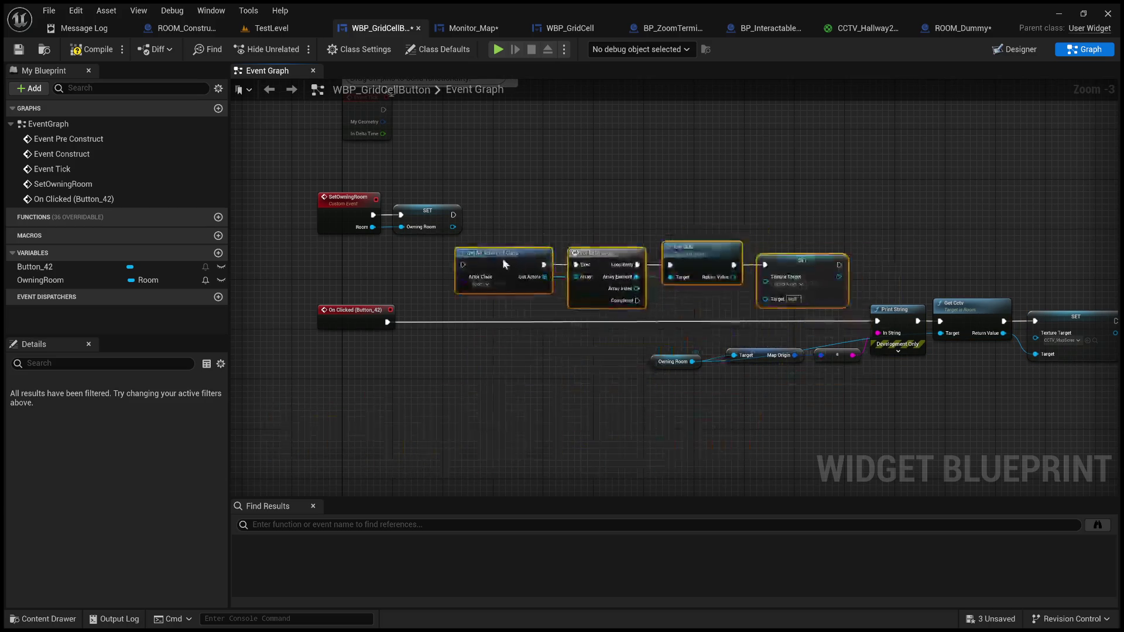
Wire On Clicked into Get All Actors Of Class and the loop's SET into Print String, then compile
{"action": "left_click", "coordinate": [410, 301]}
{"action": "left_click_drag", "start_coordinate": [388, 322], "coordinate": [431, 303]}
{"action": "left_click_drag", "start_coordinate": [469, 262], "coordinate": [466, 266]}
{"action": "left_click_drag", "start_coordinate": [839, 265], "coordinate": [877, 321]}
{"action": "left_click", "coordinate": [86, 51]}
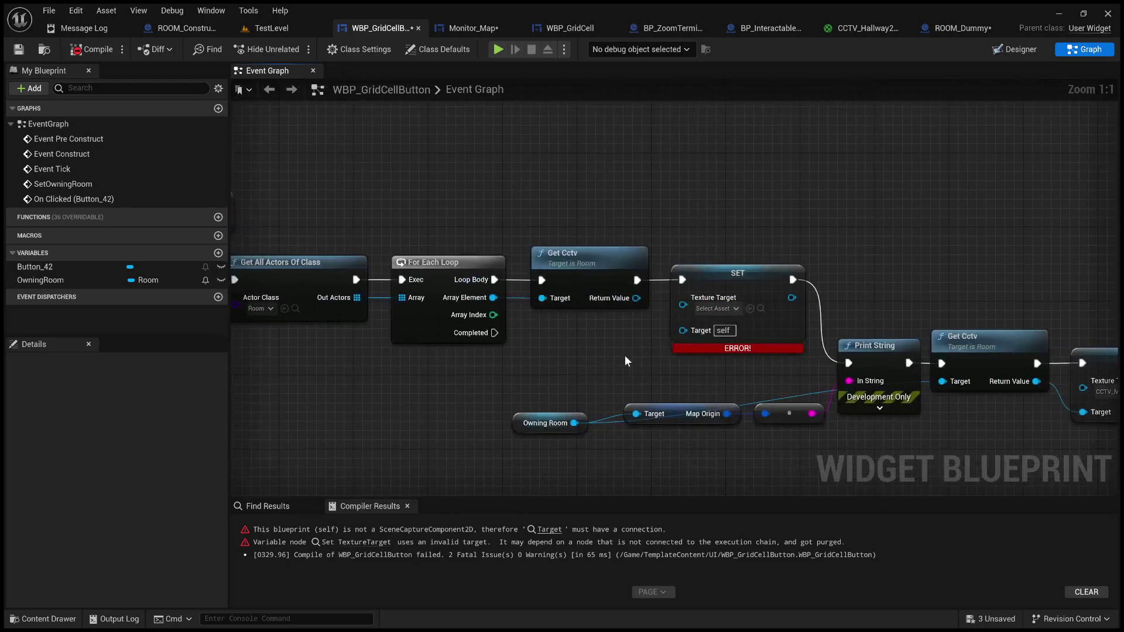
Feed each room's Get Cctv return value into the SET target and recompile without errors
{"action": "left_click_drag", "start_coordinate": [637, 298], "coordinate": [683, 336]}
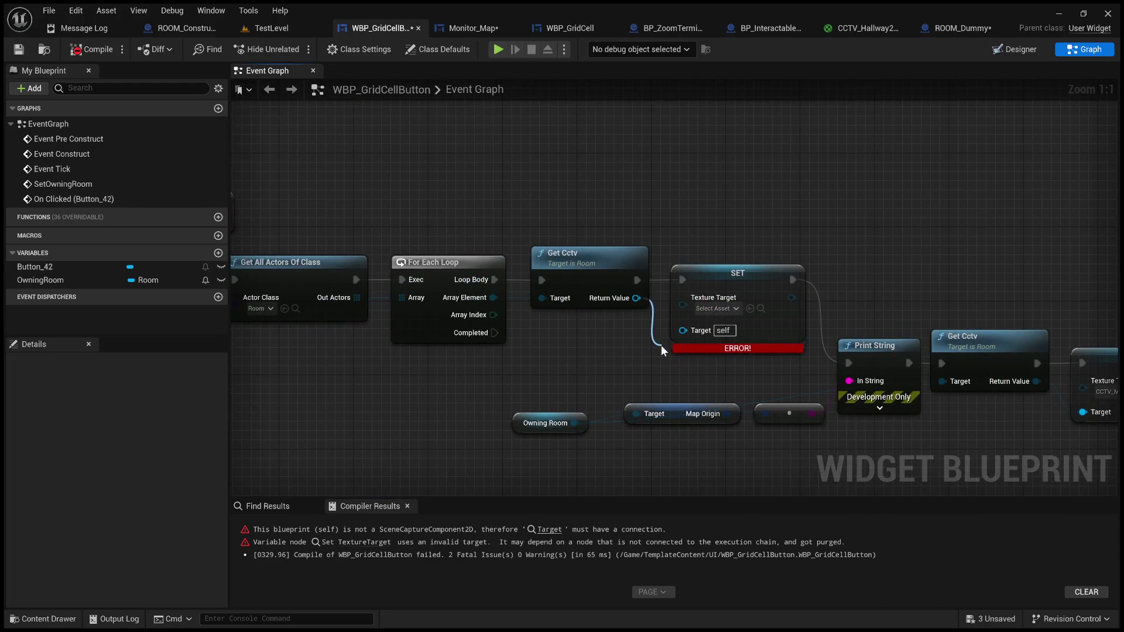
{"action": "mouse_move", "coordinate": [564, 364]}
{"action": "left_mouse_down"}
{"action": "mouse_move", "coordinate": [339, 343]}
{"action": "mouse_move", "coordinate": [391, 351]}
{"action": "left_mouse_up"}
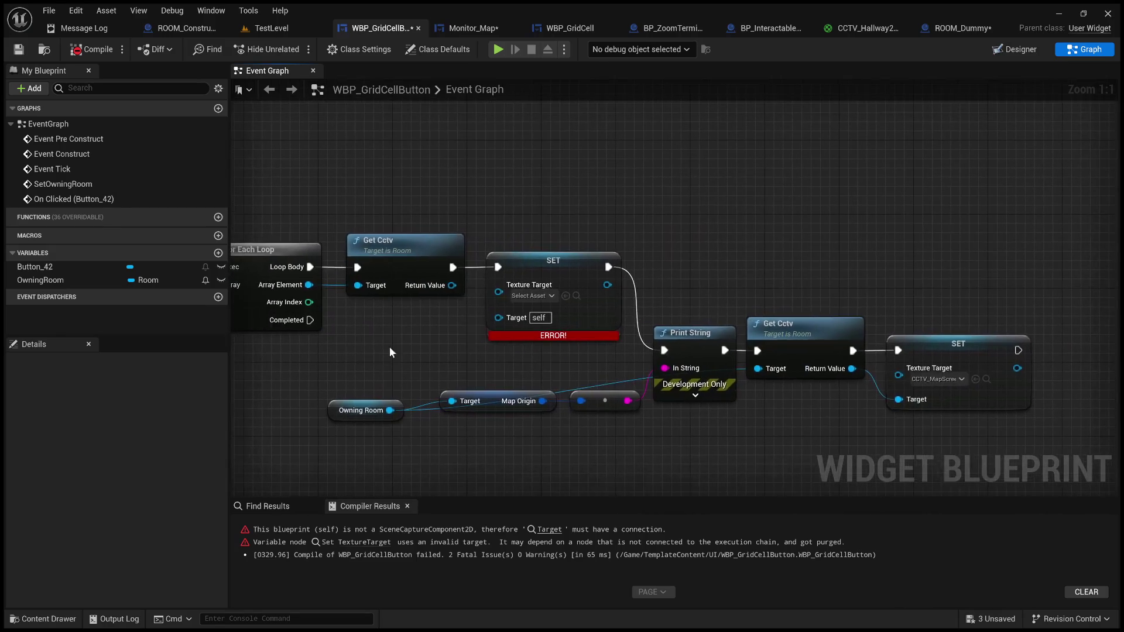
{"action": "left_click_drag", "start_coordinate": [451, 291], "coordinate": [499, 316]}
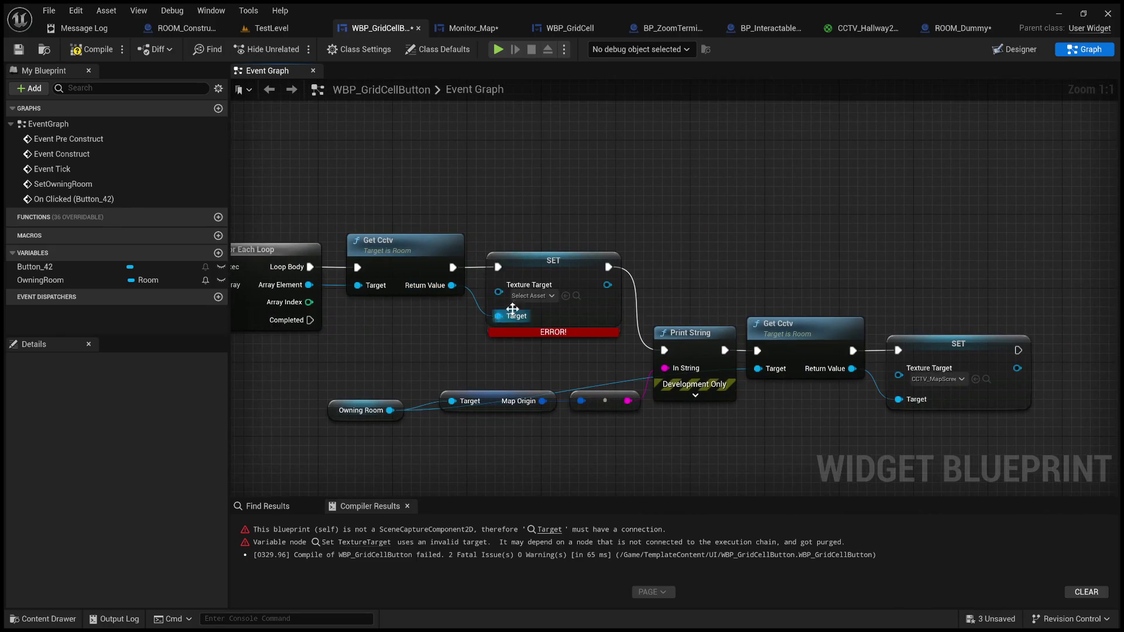
{"action": "left_click", "coordinate": [76, 52]}
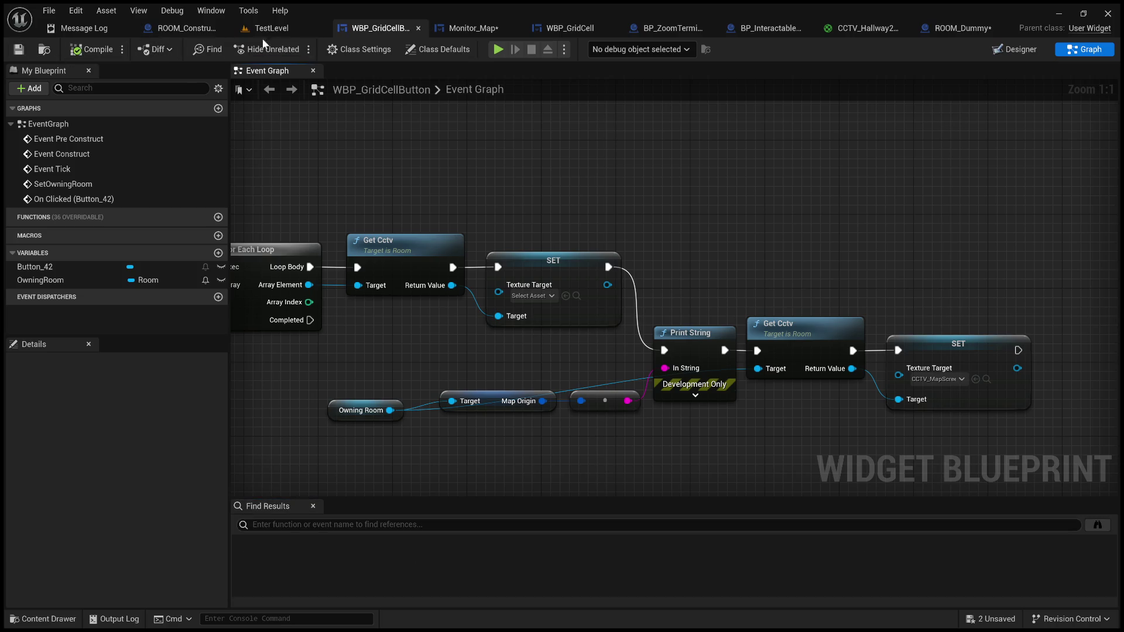
{"action": "left_click", "coordinate": [268, 30]}
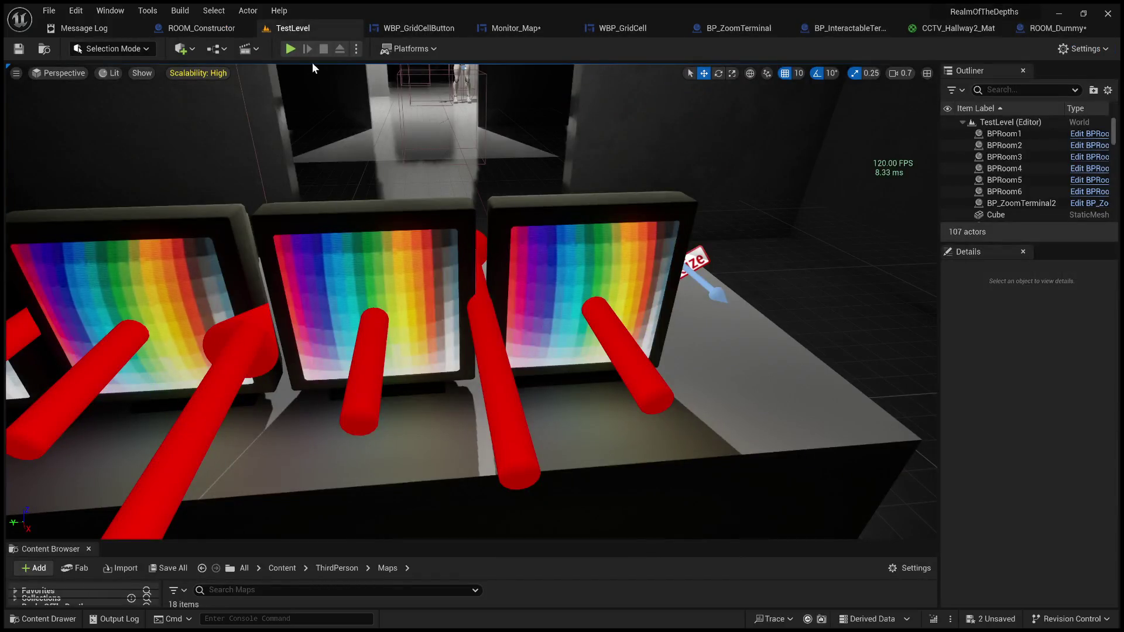
Play-test TestLevel, click a MAP monitor grid cell to print X=4 Y=2, then stop
{"action": "left_click", "coordinate": [290, 49]}
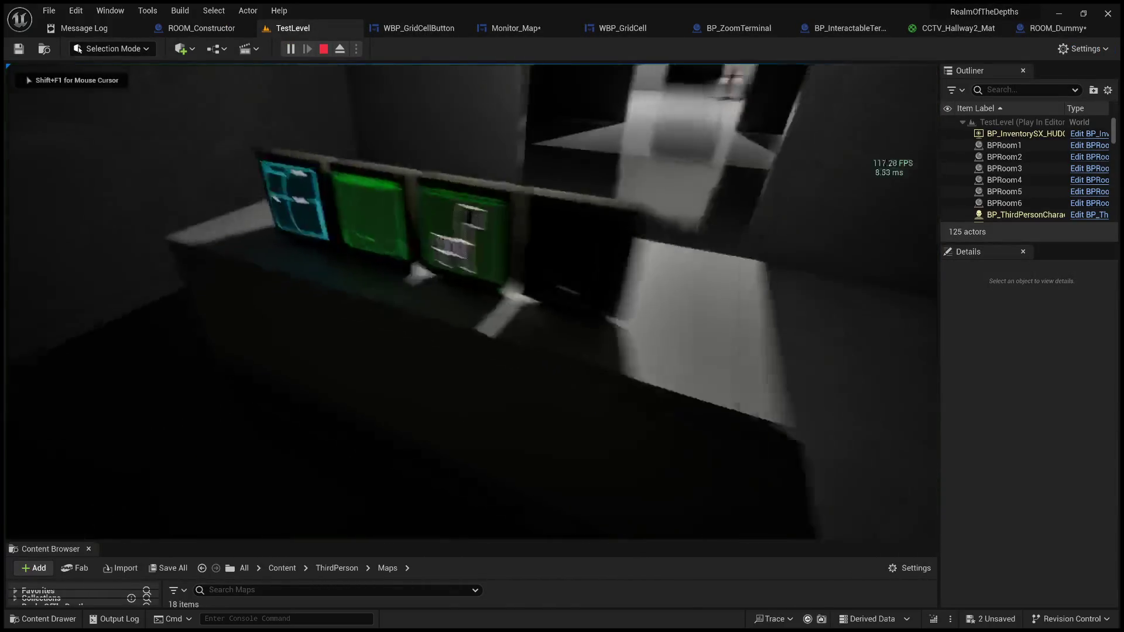
{"action": "left_click", "coordinate": [520, 80]}
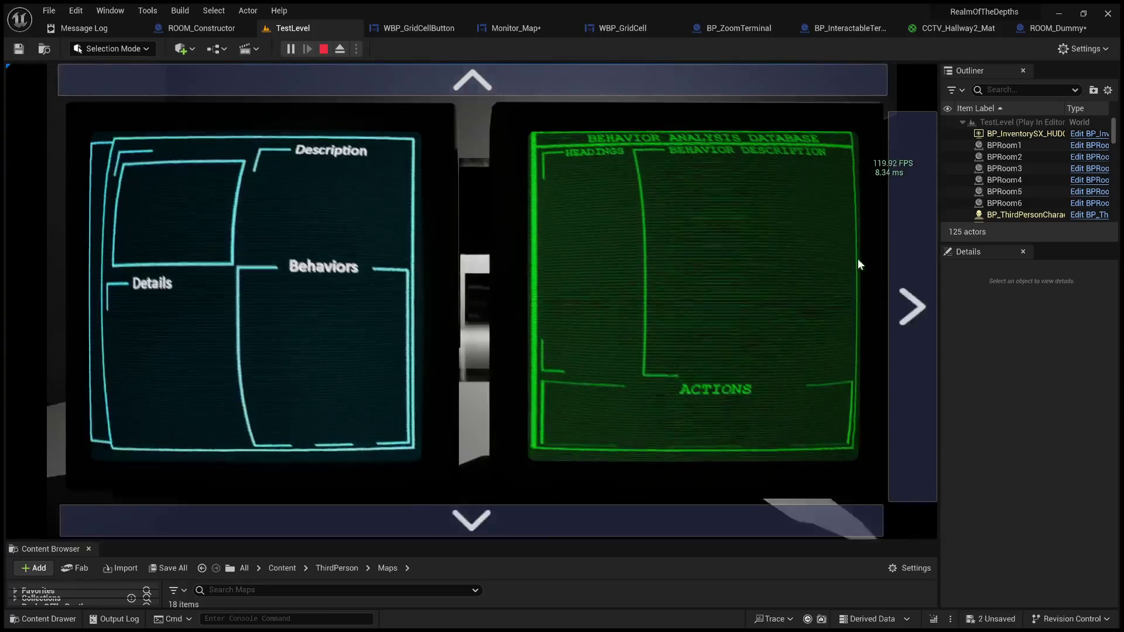
{"action": "left_click", "coordinate": [901, 259]}
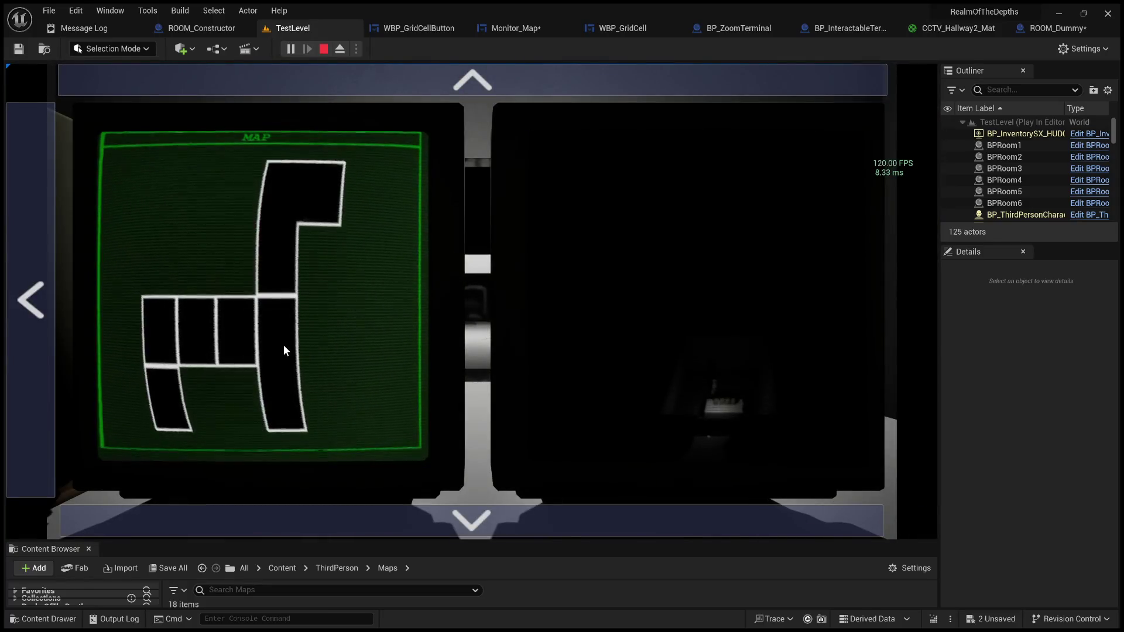
{"action": "left_click", "coordinate": [226, 342]}
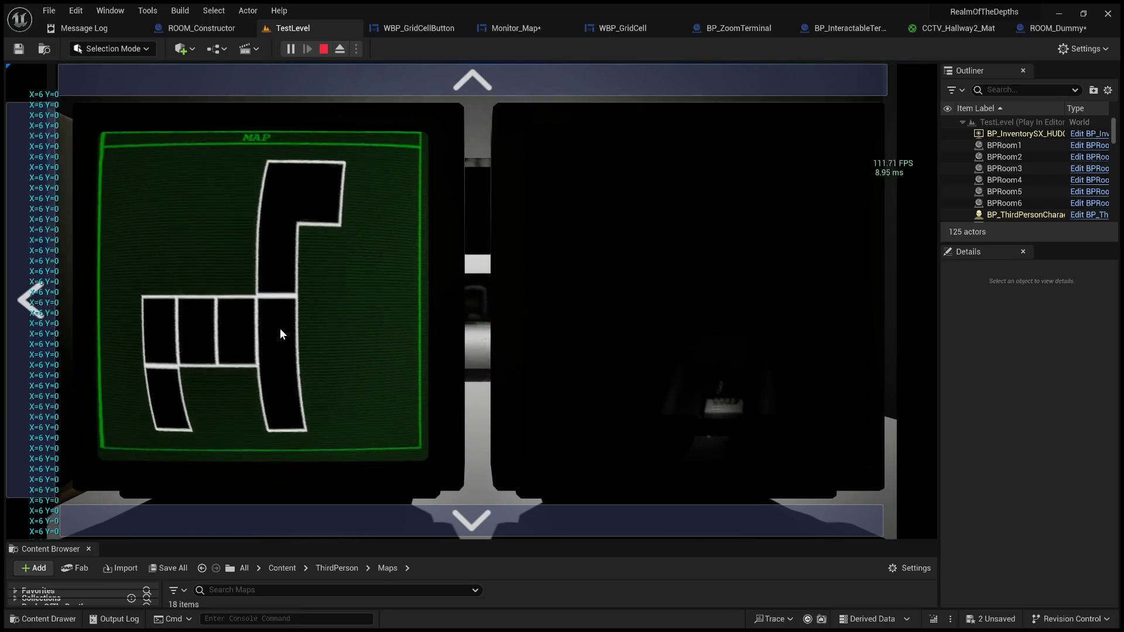
{"action": "left_click", "coordinate": [325, 50]}
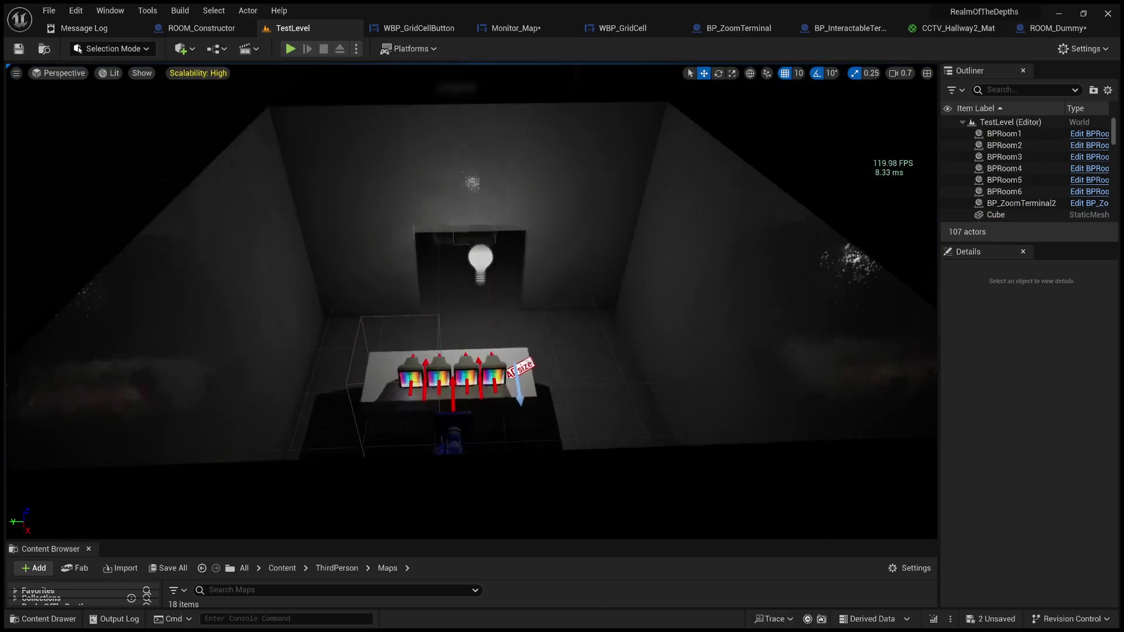
{"action": "left_click", "coordinate": [418, 27]}
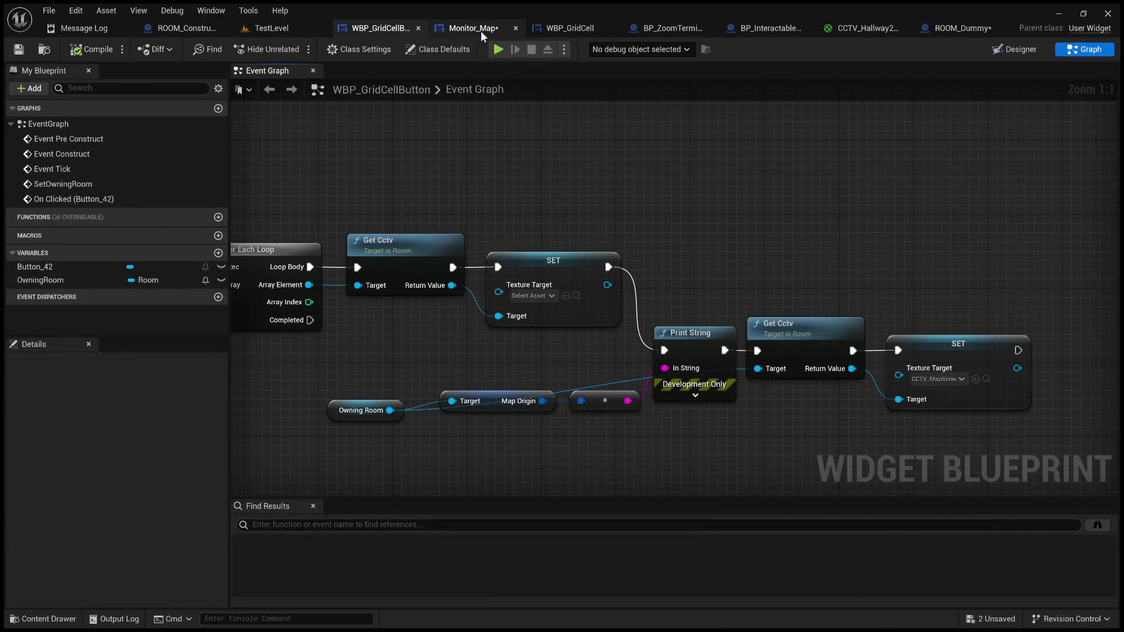
Pan Monitor_Map's event graph to center the Event Pre Construct spawn chain
{"action": "scroll", "coordinate": [774, 359], "scroll_direction": "down", "scroll_amount": 3}
{"action": "scroll", "coordinate": [617, 331], "scroll_direction": "down", "scroll_amount": 3}
{"action": "scroll", "coordinate": [720, 363], "scroll_direction": "up", "scroll_amount": 2}
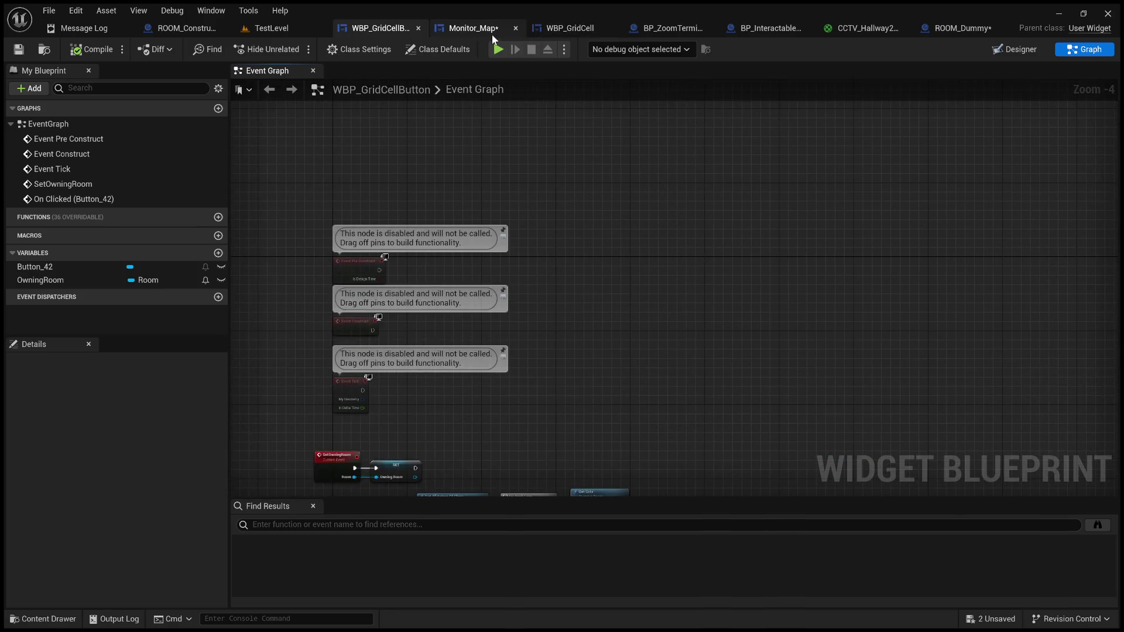
{"action": "left_click", "coordinate": [492, 37]}
{"action": "scroll", "coordinate": [810, 325], "scroll_direction": "up", "scroll_amount": 3}
{"action": "mouse_move", "coordinate": [746, 273]}
{"action": "left_mouse_down"}
{"action": "mouse_move", "coordinate": [954, 246]}
{"action": "mouse_move", "coordinate": [565, 286]}
{"action": "mouse_move", "coordinate": [880, 293]}
{"action": "left_mouse_up"}
{"action": "scroll", "coordinate": [836, 251], "scroll_direction": "up", "scroll_amount": 1}
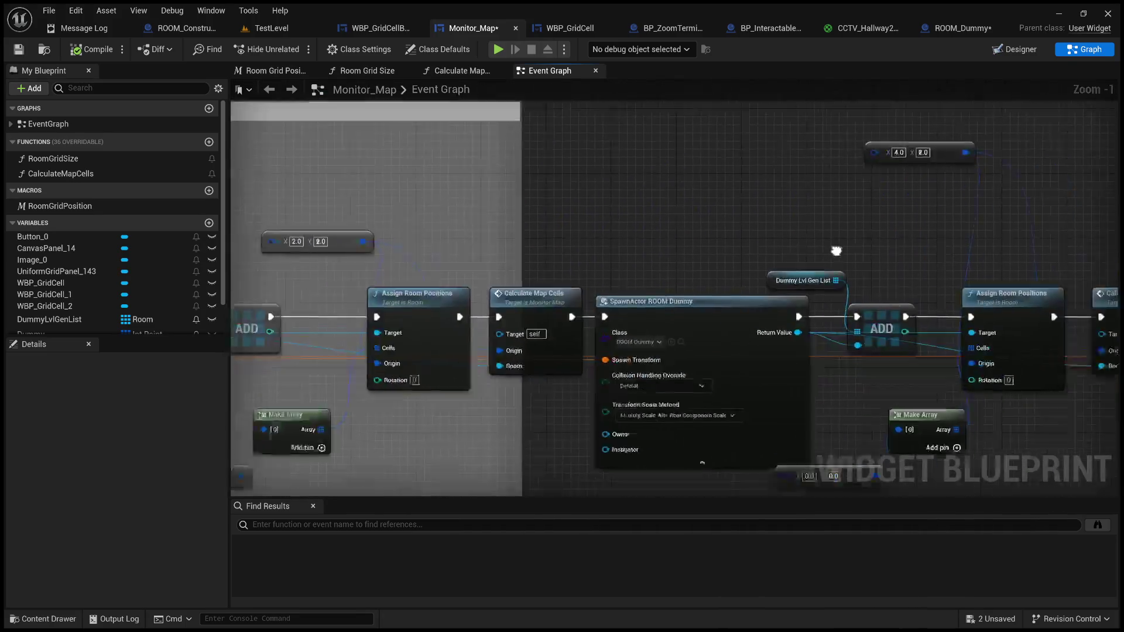
{"action": "left_click_drag", "start_coordinate": [836, 251], "coordinate": [1024, 252]}
{"action": "left_click_drag", "start_coordinate": [641, 243], "coordinate": [1092, 227]}
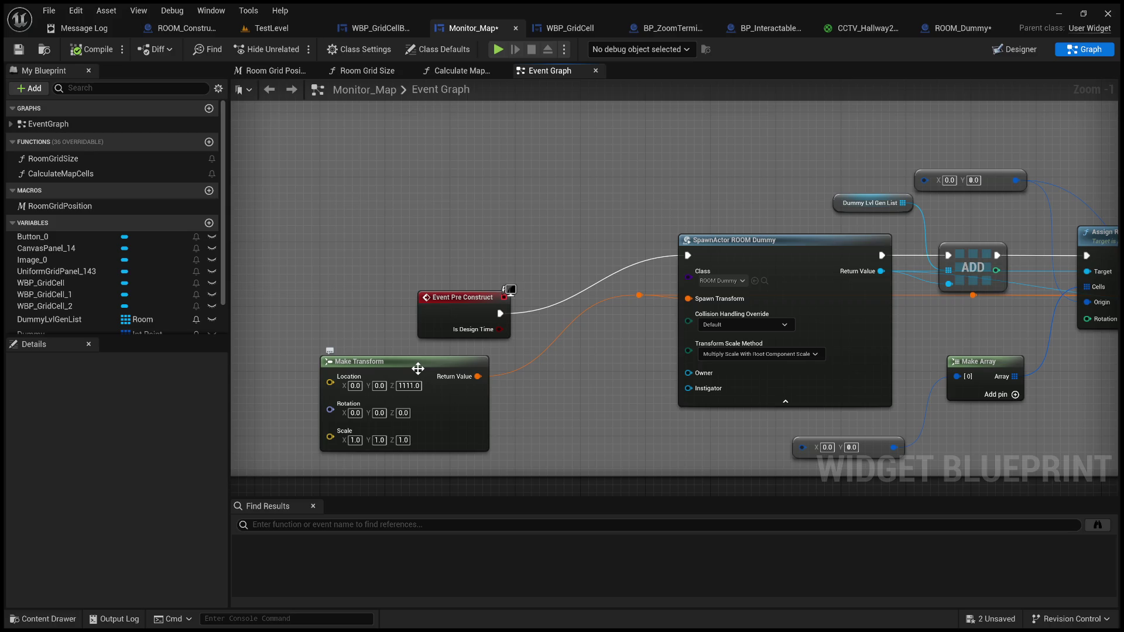
Scan across the later room-spawning nodes and the second node row below the comment
{"action": "scroll", "coordinate": [418, 368], "scroll_direction": "down", "scroll_amount": 4}
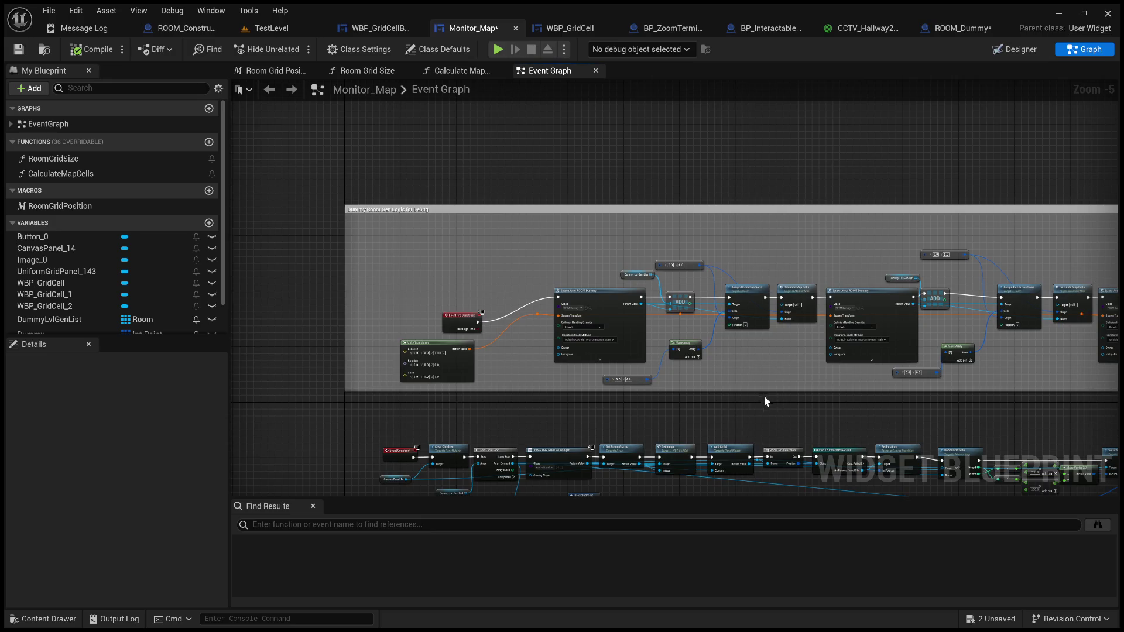
{"action": "scroll", "coordinate": [765, 401], "scroll_direction": "up", "scroll_amount": 2}
{"action": "mouse_move", "coordinate": [795, 402]}
{"action": "left_mouse_down"}
{"action": "mouse_move", "coordinate": [906, 402]}
{"action": "mouse_move", "coordinate": [855, 404]}
{"action": "left_mouse_up"}
{"action": "mouse_move", "coordinate": [691, 241]}
{"action": "left_mouse_down"}
{"action": "mouse_move", "coordinate": [786, 242]}
{"action": "mouse_move", "coordinate": [624, 235]}
{"action": "mouse_move", "coordinate": [515, 289]}
{"action": "left_mouse_up"}
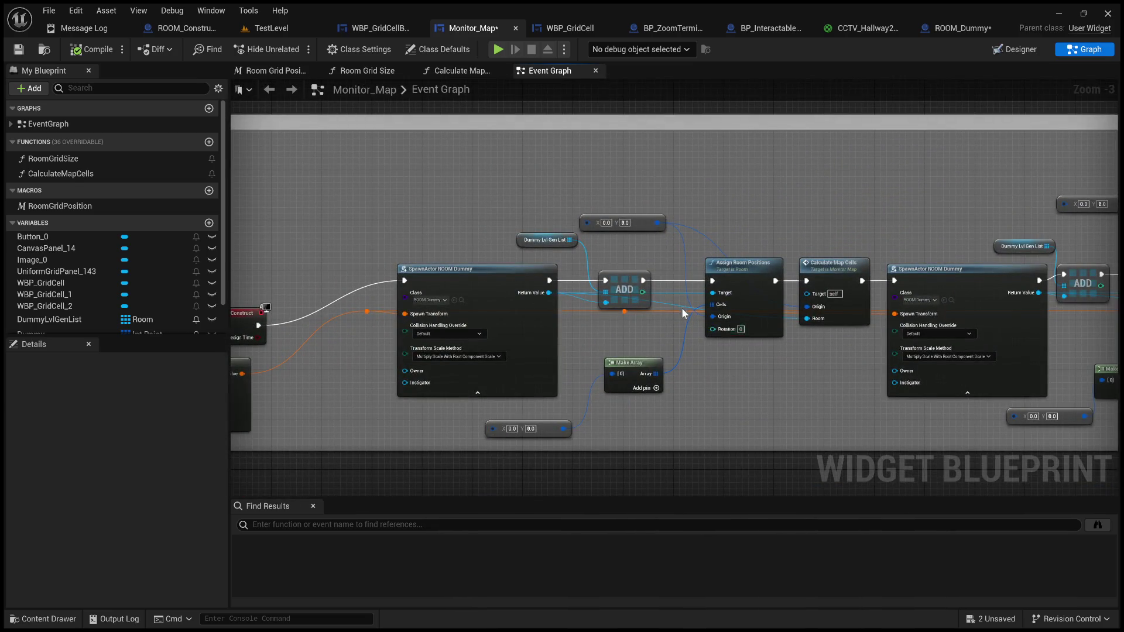
{"action": "mouse_move", "coordinate": [654, 321]}
{"action": "left_mouse_down"}
{"action": "mouse_move", "coordinate": [413, 264]}
{"action": "mouse_move", "coordinate": [348, 233]}
{"action": "left_mouse_up"}
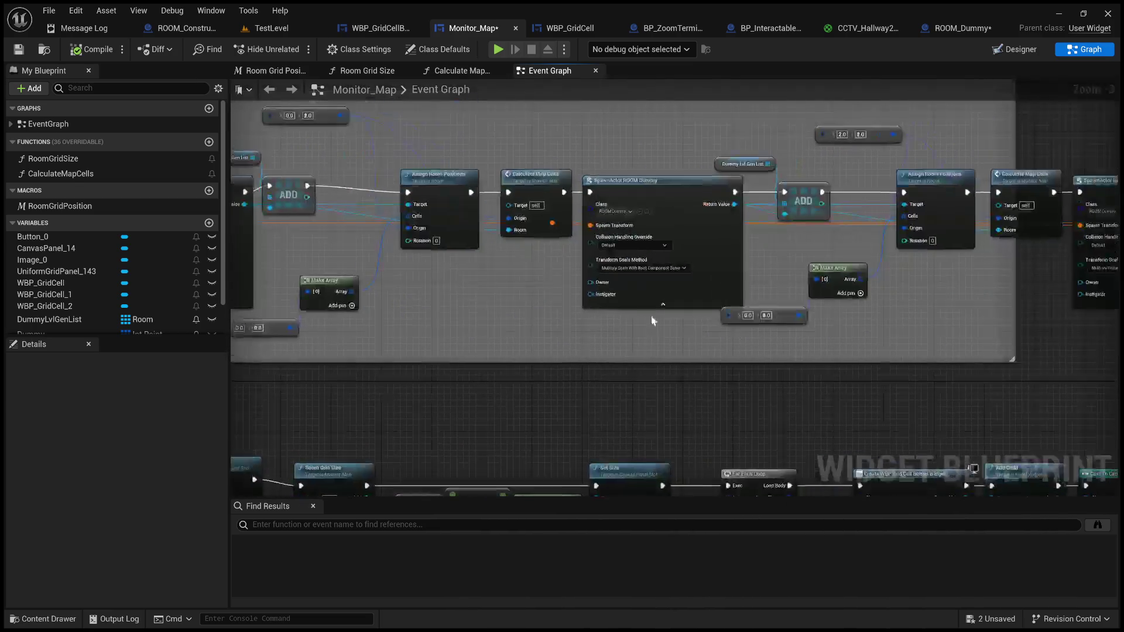
{"action": "left_click_drag", "start_coordinate": [693, 322], "coordinate": [553, 302]}
{"action": "scroll", "coordinate": [416, 364], "scroll_direction": "down", "scroll_amount": 2}
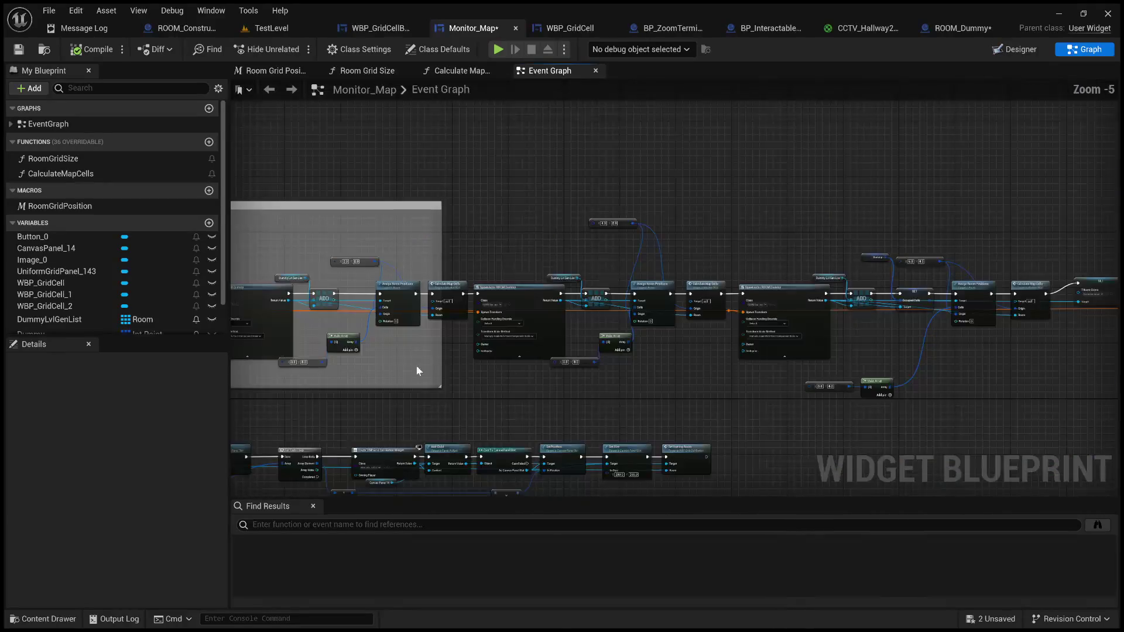
{"action": "mouse_move", "coordinate": [241, 267]}
{"action": "left_mouse_down"}
{"action": "mouse_move", "coordinate": [313, 293]}
{"action": "mouse_move", "coordinate": [328, 275]}
{"action": "mouse_move", "coordinate": [370, 279]}
{"action": "left_mouse_up"}
{"action": "left_click", "coordinate": [275, 28]}
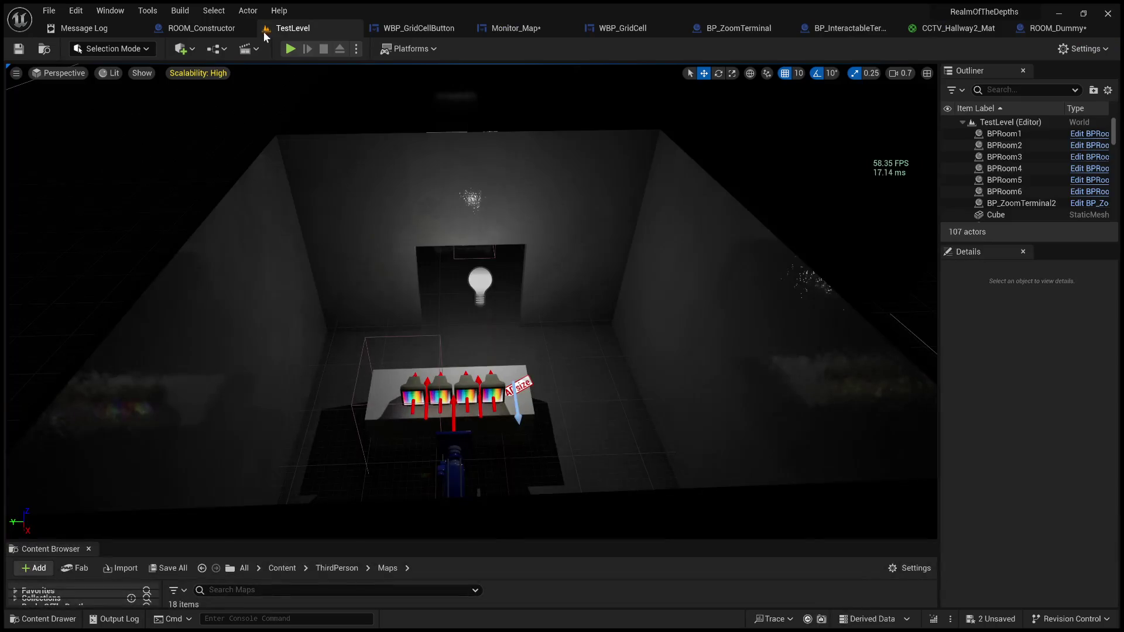
Play-test again, clicking two MAP monitor grid cells to print coordinates like X=2 Y=2
{"action": "left_click", "coordinate": [293, 53]}
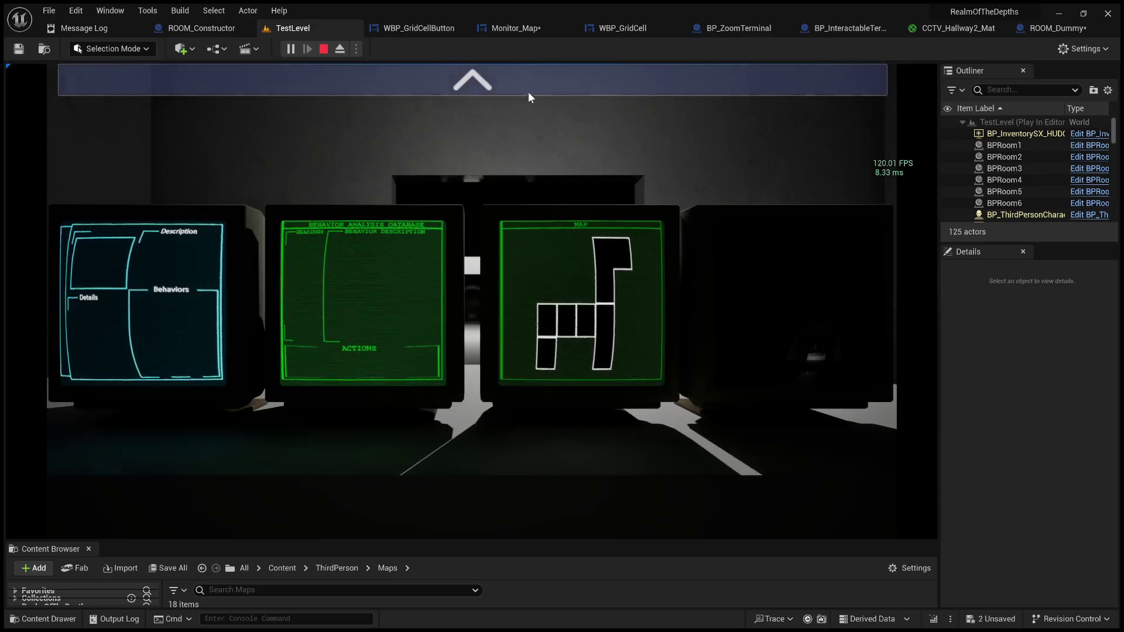
{"action": "left_click", "coordinate": [537, 81]}
{"action": "left_click", "coordinate": [931, 262]}
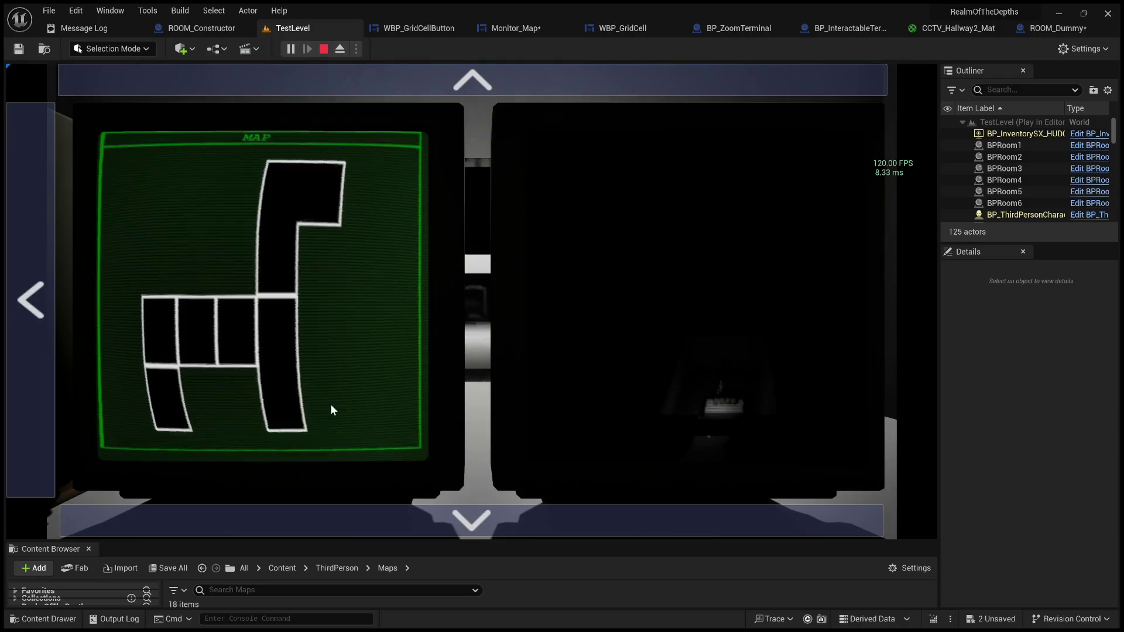
{"action": "left_click", "coordinate": [240, 342]}
{"action": "left_click", "coordinate": [190, 332]}
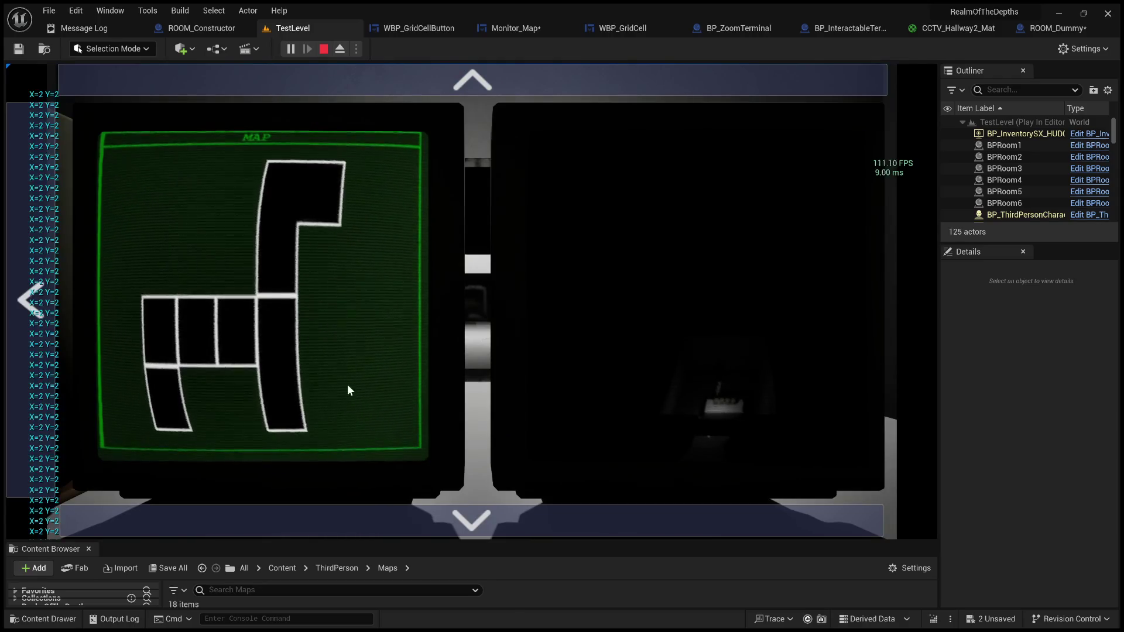
{"action": "left_click", "coordinate": [472, 520]}
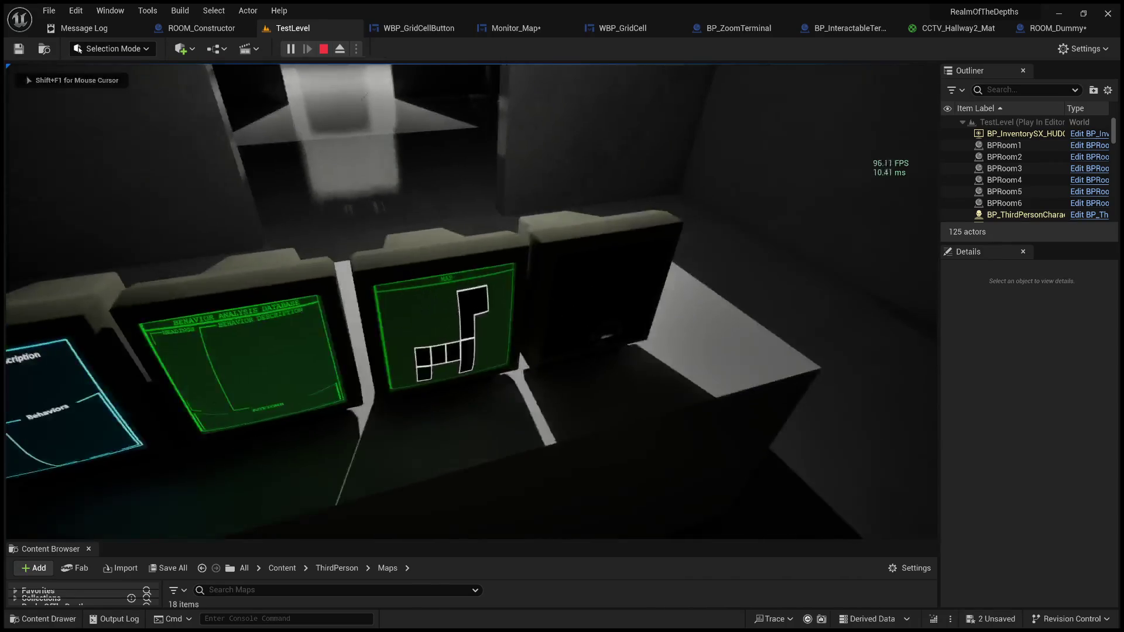
Stop the play session, save all modified assets, and close the Unreal Editor
{"action": "key", "text": "Escape"}
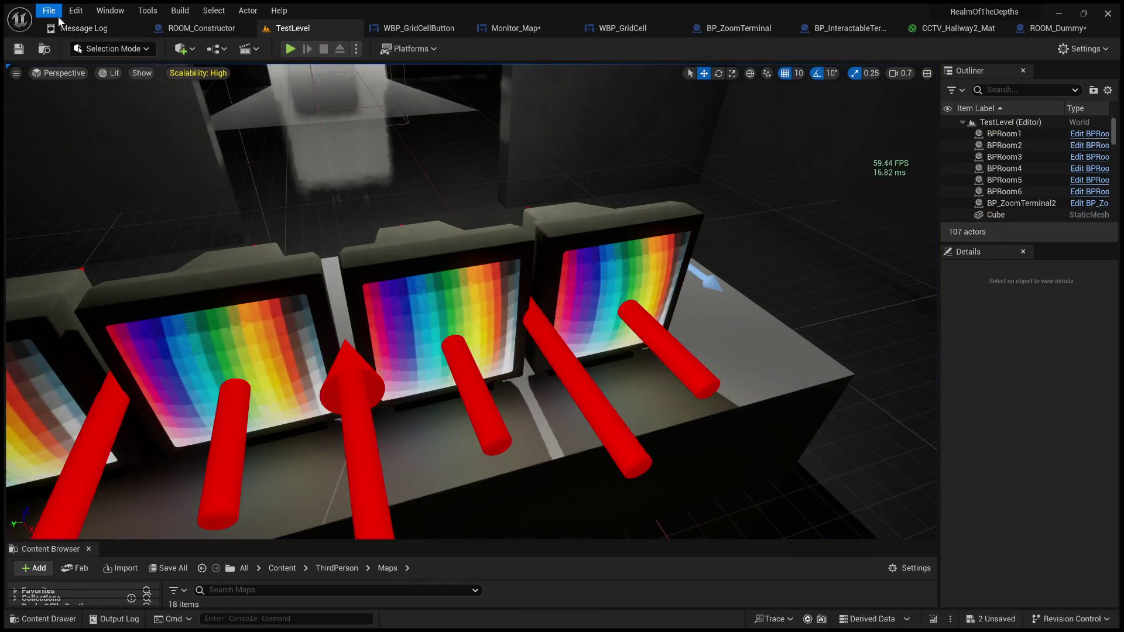
{"action": "key", "text": "ctrl+shift+s"}
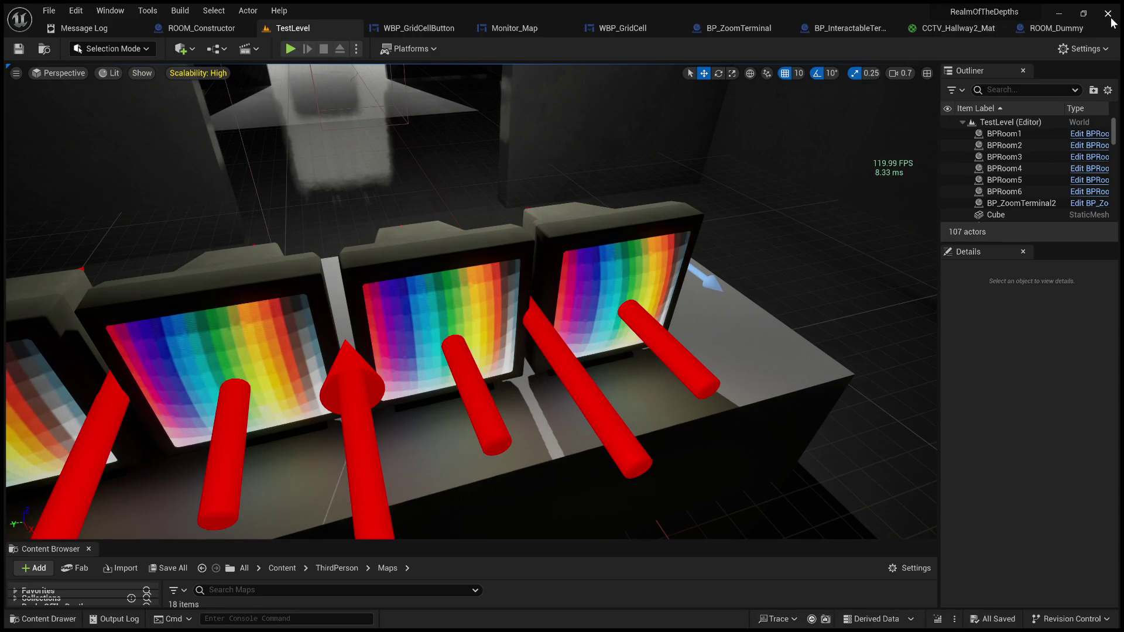
{"action": "left_click", "coordinate": [1109, 17]}
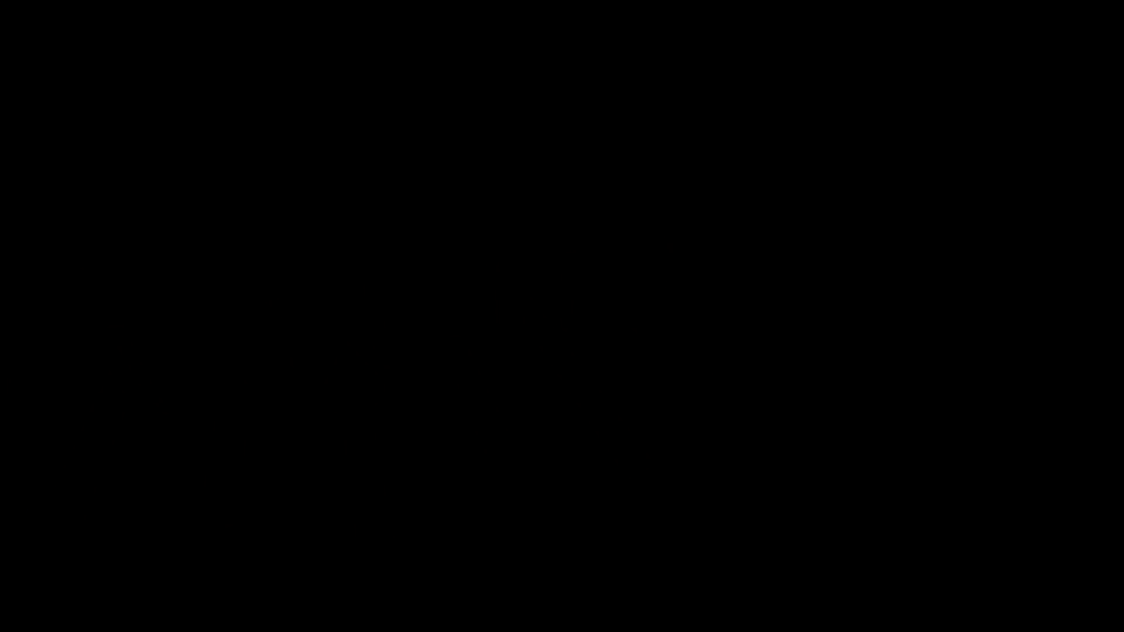